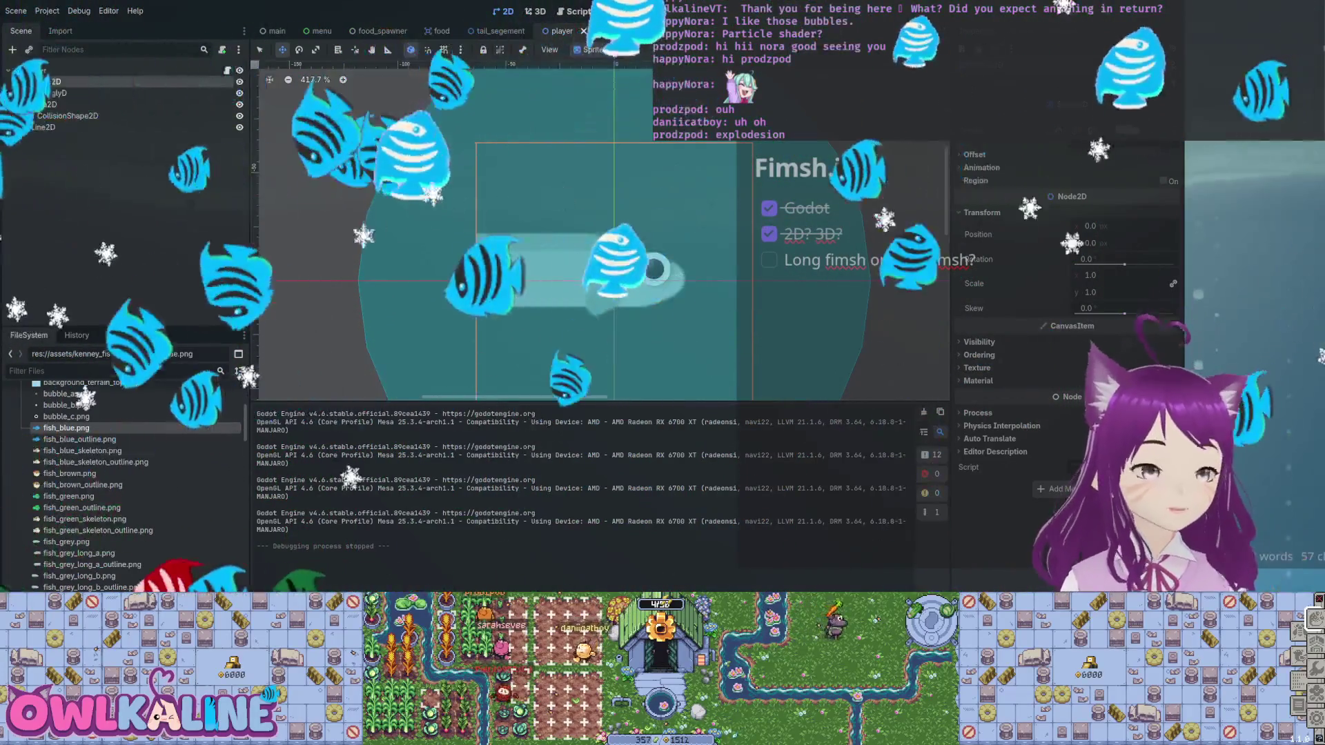
Preview the seaweed, rock background, brown fish, green fish skeleton and grey fish textures.
{"action": "left_click", "coordinate": [92, 528]}
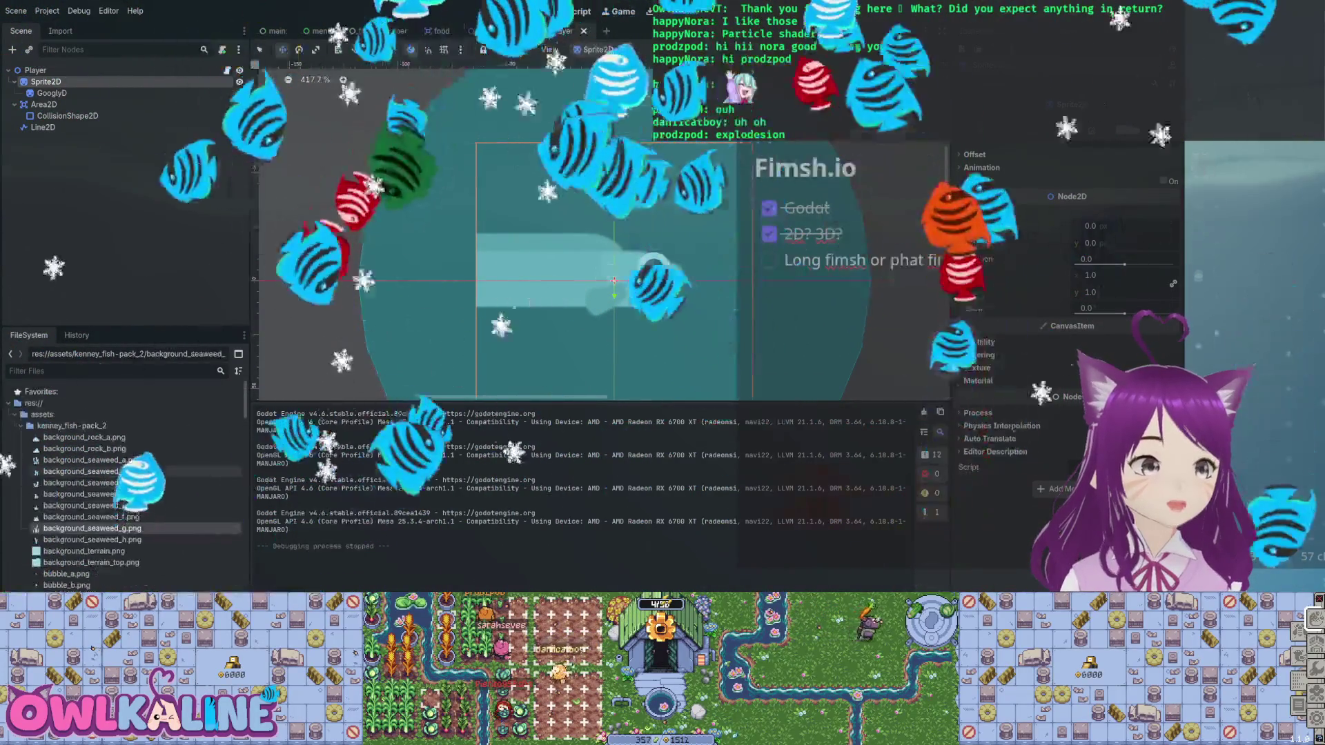
{"action": "left_click", "coordinate": [84, 437]}
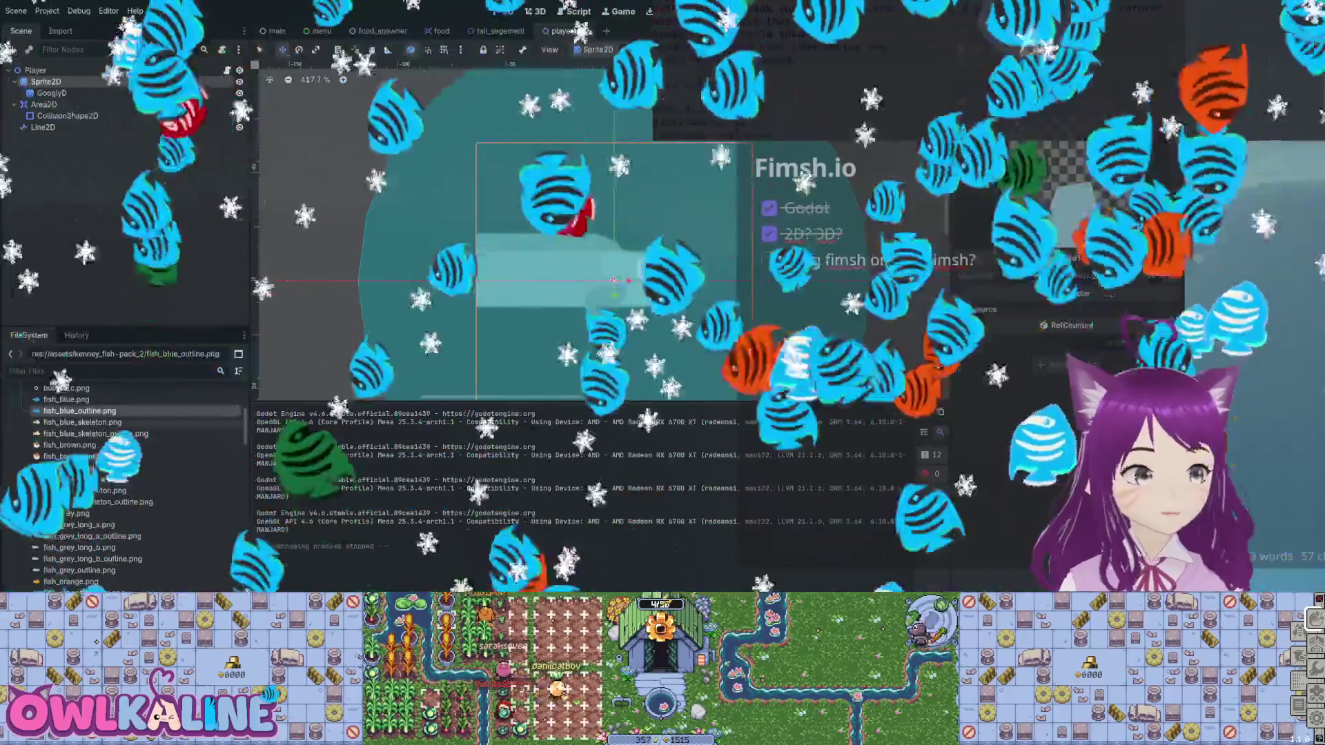
{"action": "left_click", "coordinate": [69, 415]}
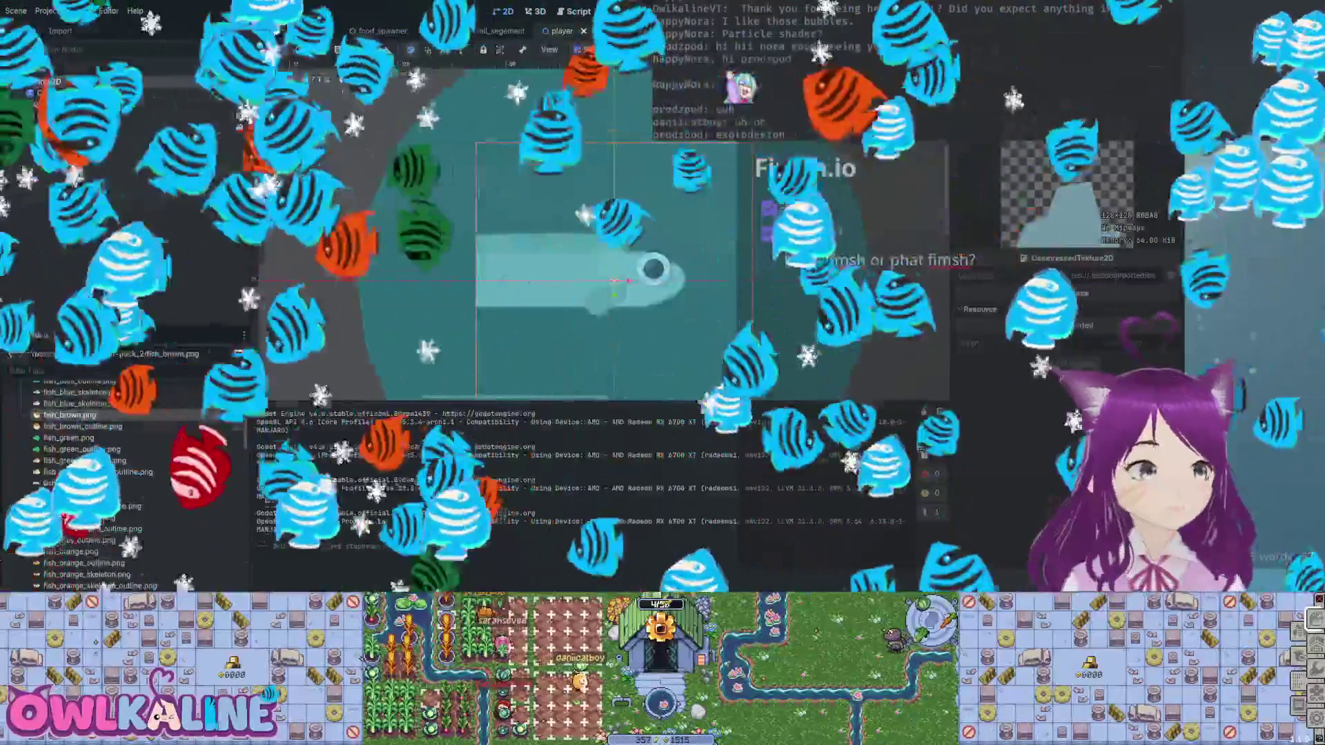
{"action": "scroll", "coordinate": [103, 469], "scroll_direction": "down", "scroll_amount": 1}
{"action": "left_click", "coordinate": [84, 430]}
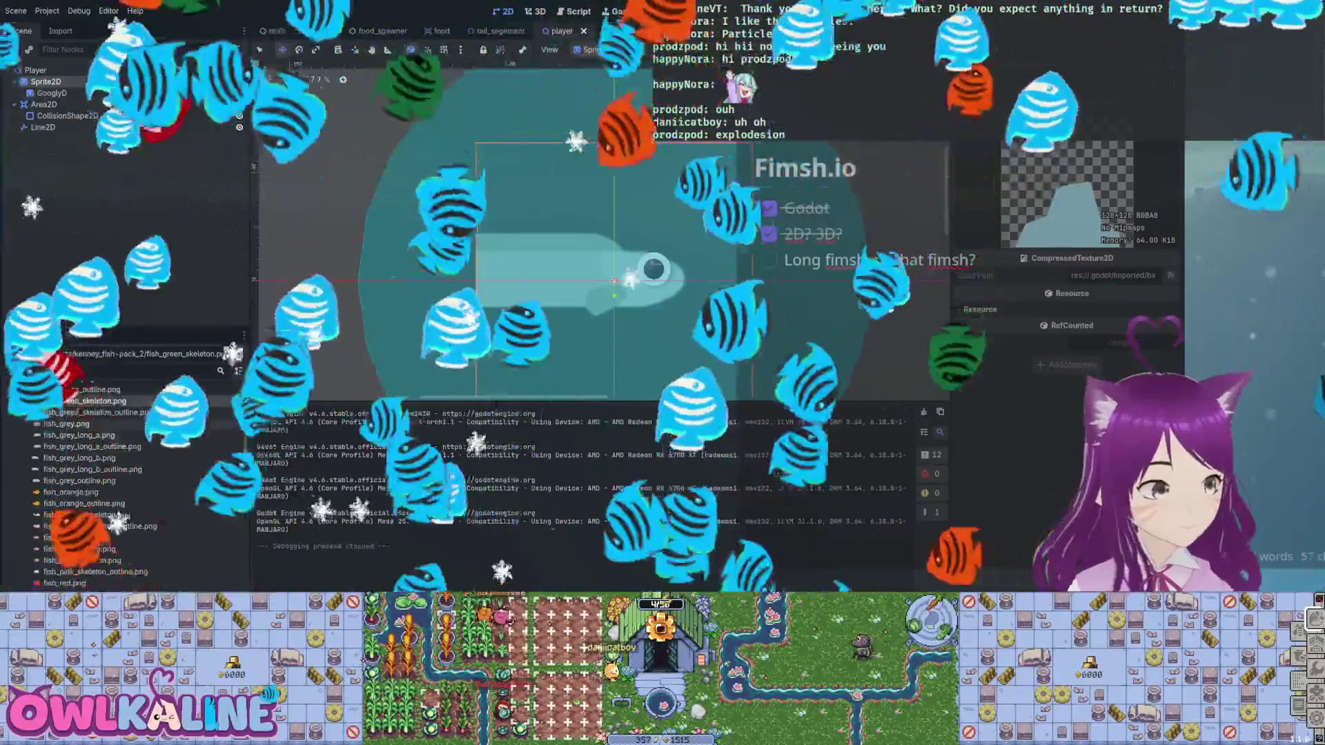
{"action": "left_click", "coordinate": [66, 424]}
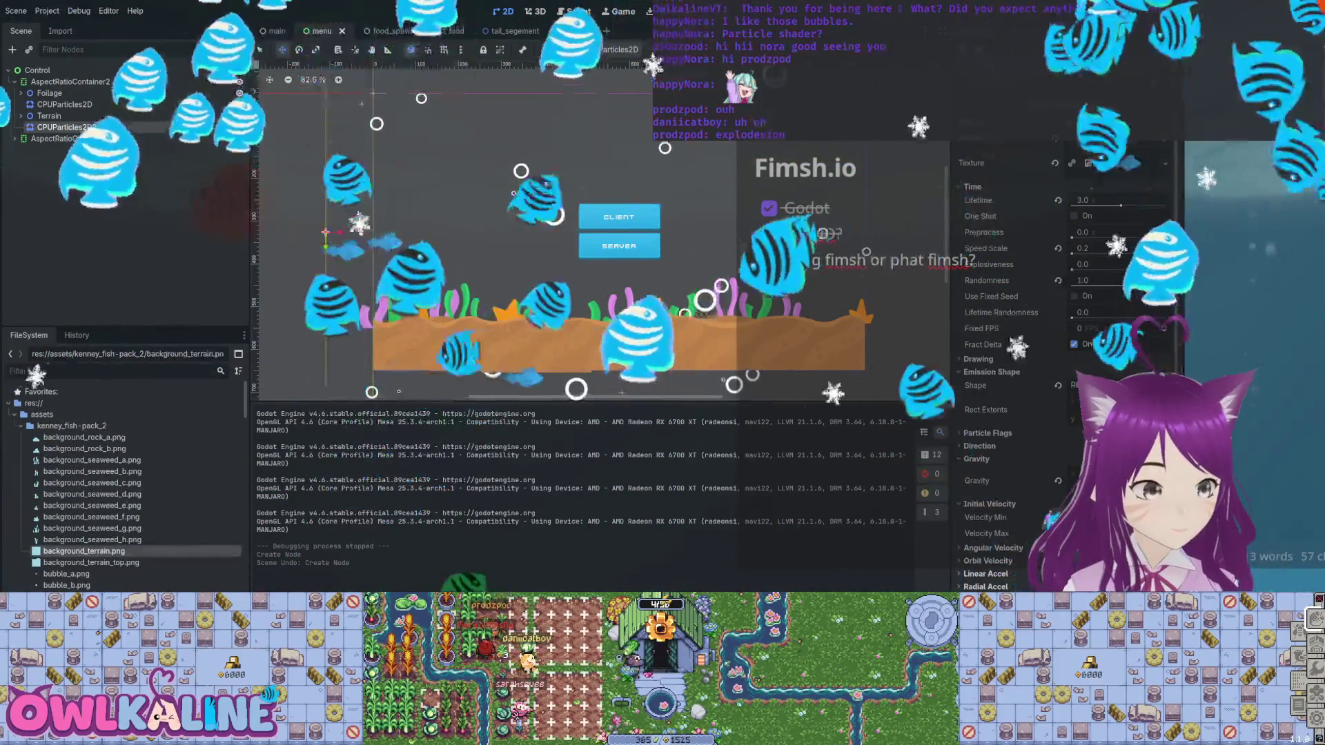
Add background_terrain.png to the menu, shrink it to fit and nudge it slightly right.
{"action": "mouse_move", "coordinate": [83, 551]}
{"action": "left_mouse_down"}
{"action": "mouse_move", "coordinate": [317, 173]}
{"action": "mouse_move", "coordinate": [358, 152]}
{"action": "mouse_move", "coordinate": [422, 144]}
{"action": "mouse_move", "coordinate": [680, 310]}
{"action": "mouse_move", "coordinate": [738, 340]}
{"action": "mouse_move", "coordinate": [815, 338]}
{"action": "mouse_move", "coordinate": [818, 359]}
{"action": "left_mouse_up"}
{"action": "scroll", "coordinate": [541, 229], "scroll_direction": "down", "scroll_amount": 5}
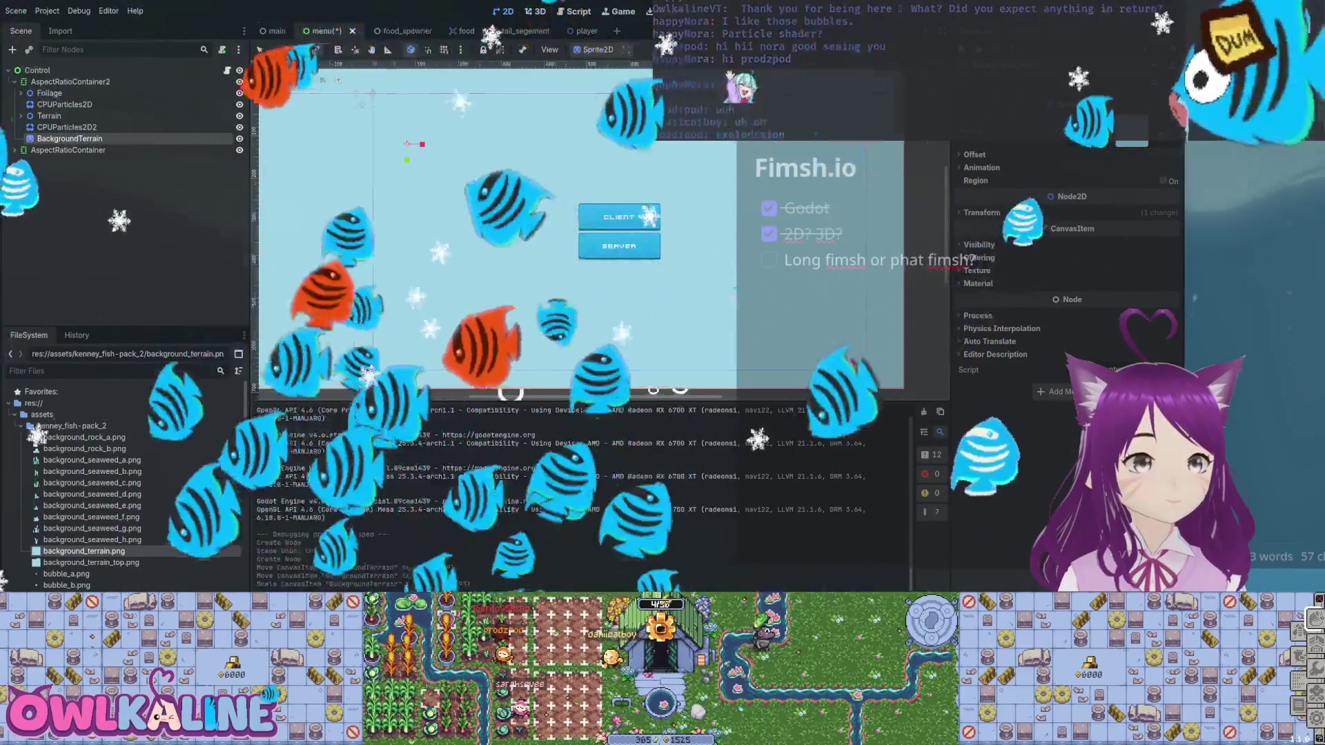
{"action": "mouse_move", "coordinate": [514, 198]}
{"action": "left_mouse_down"}
{"action": "mouse_move", "coordinate": [578, 229]}
{"action": "mouse_move", "coordinate": [642, 234]}
{"action": "mouse_move", "coordinate": [736, 301]}
{"action": "left_mouse_up"}
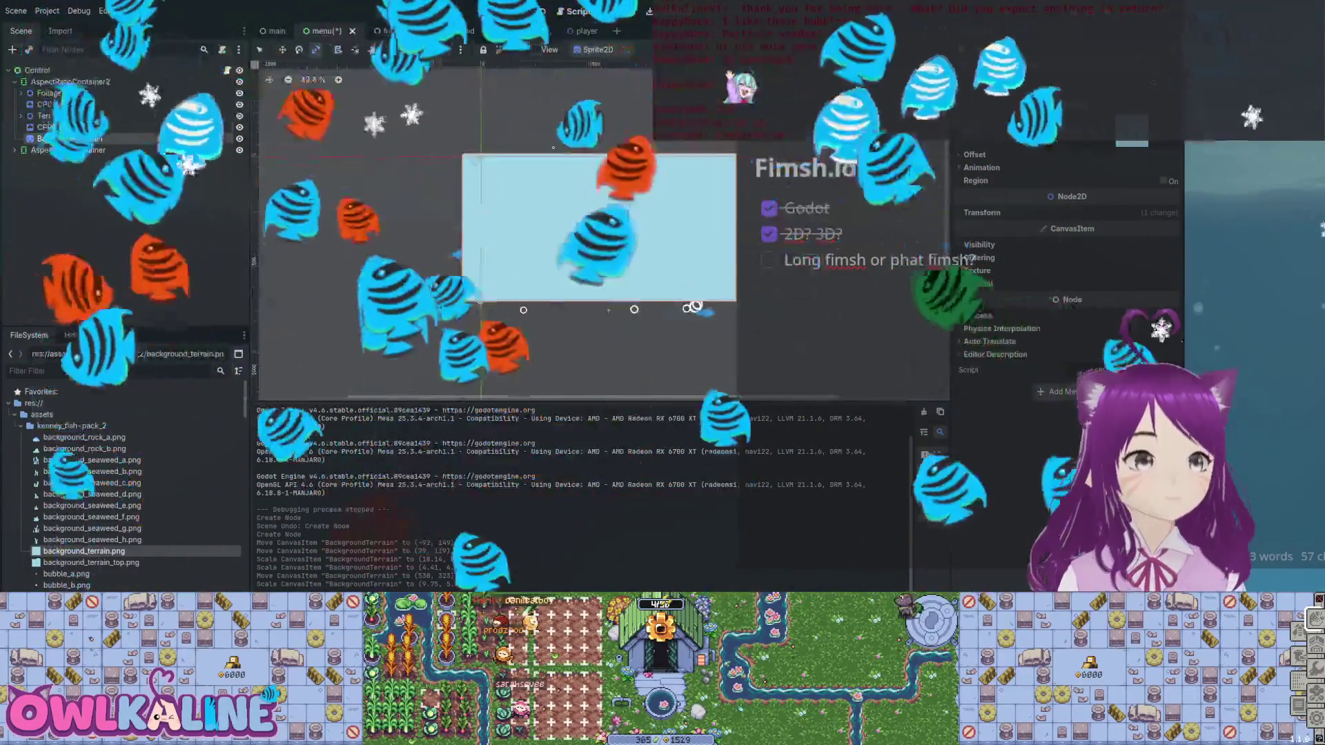
{"action": "key", "text": "w"}
{"action": "left_click_drag", "start_coordinate": [662, 276], "coordinate": [669, 276]}
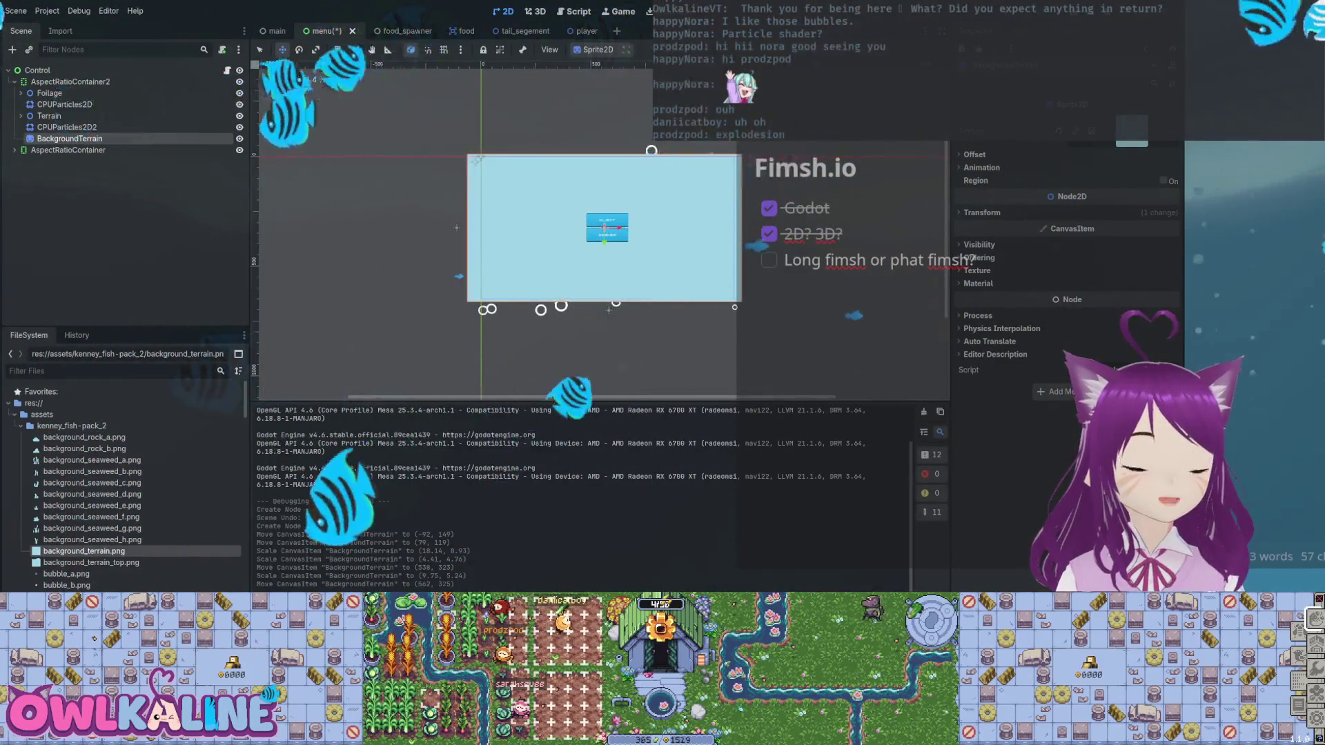
Move BackgroundTerrain to the top of AspectRatioContainer2 so it renders behind everything.
{"action": "scroll", "coordinate": [586, 221], "scroll_direction": "up", "scroll_amount": 2}
{"action": "left_click_drag", "start_coordinate": [69, 139], "coordinate": [69, 87]}
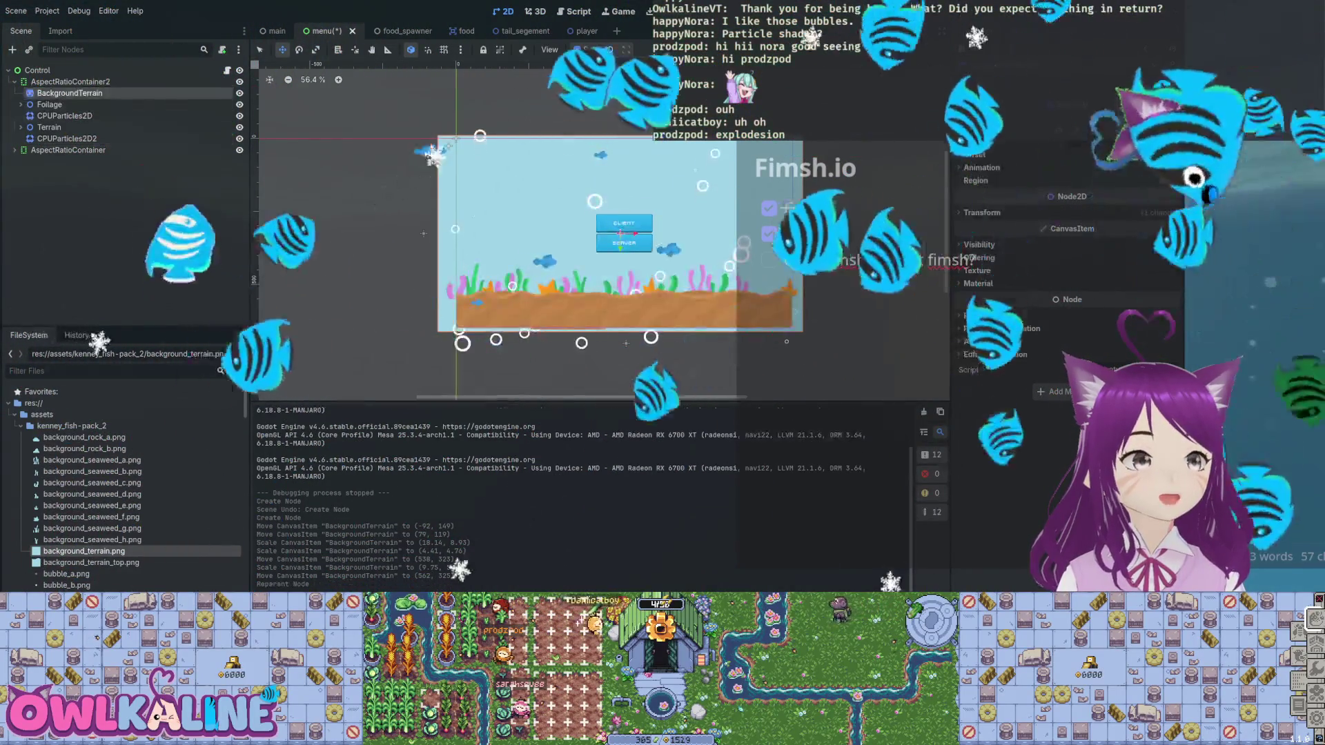
{"action": "scroll", "coordinate": [641, 208], "scroll_direction": "up", "scroll_amount": 2}
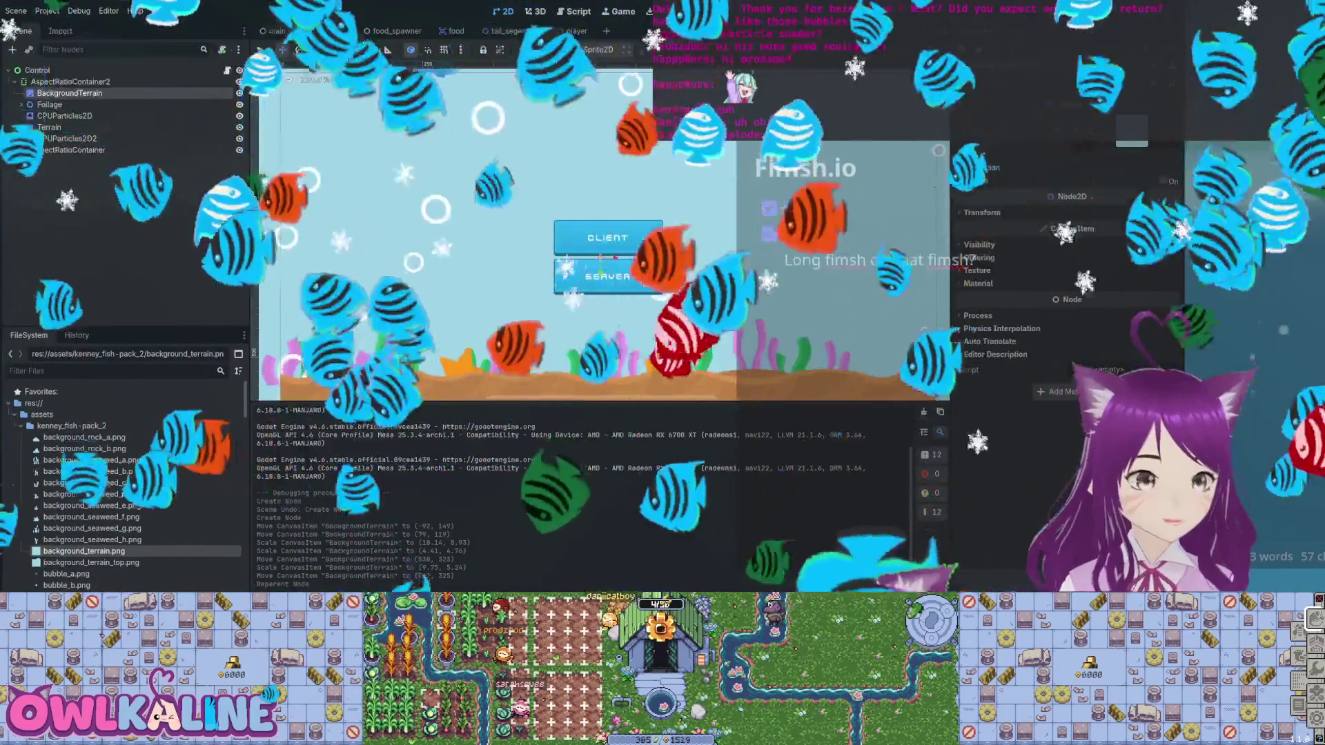
Run and stop the game to preview the menu, then try adding the terrain top image.
{"action": "key", "text": "F5"}
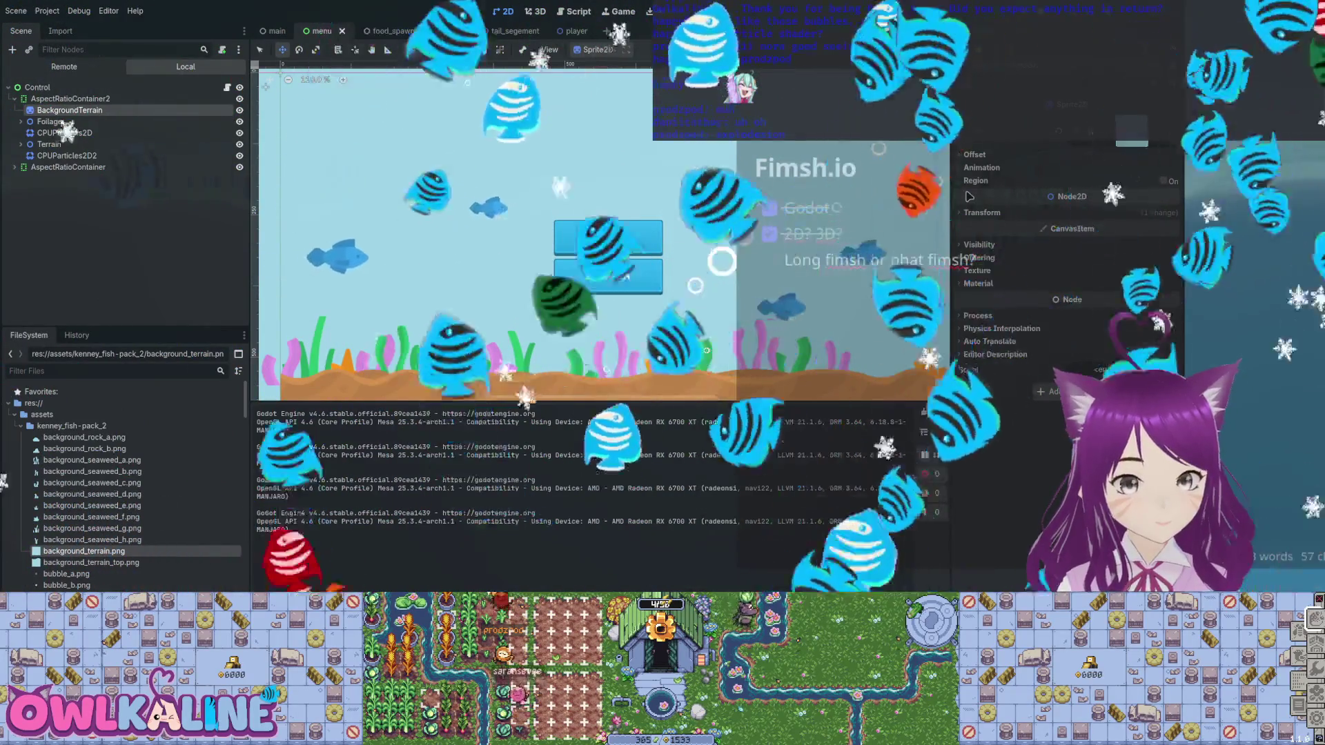
{"action": "key", "text": "F8"}
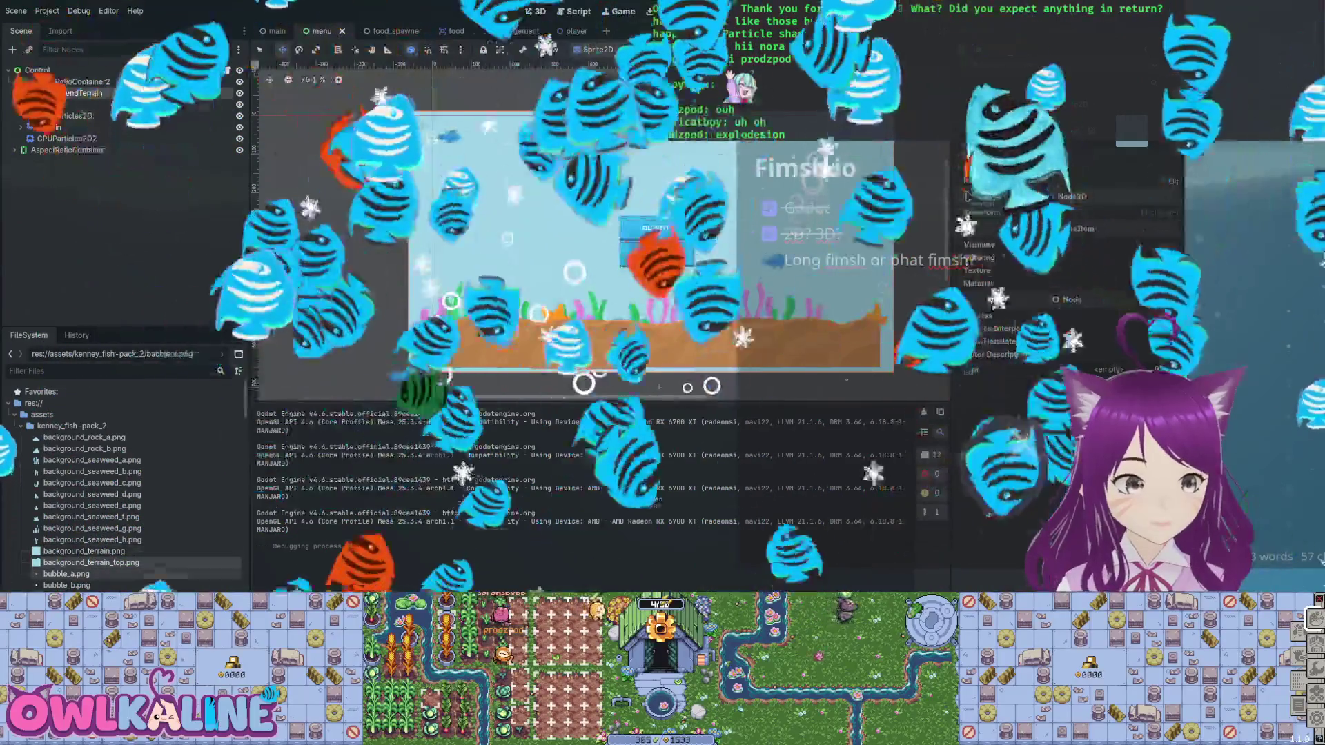
{"action": "left_click_drag", "start_coordinate": [91, 562], "coordinate": [389, 242]}
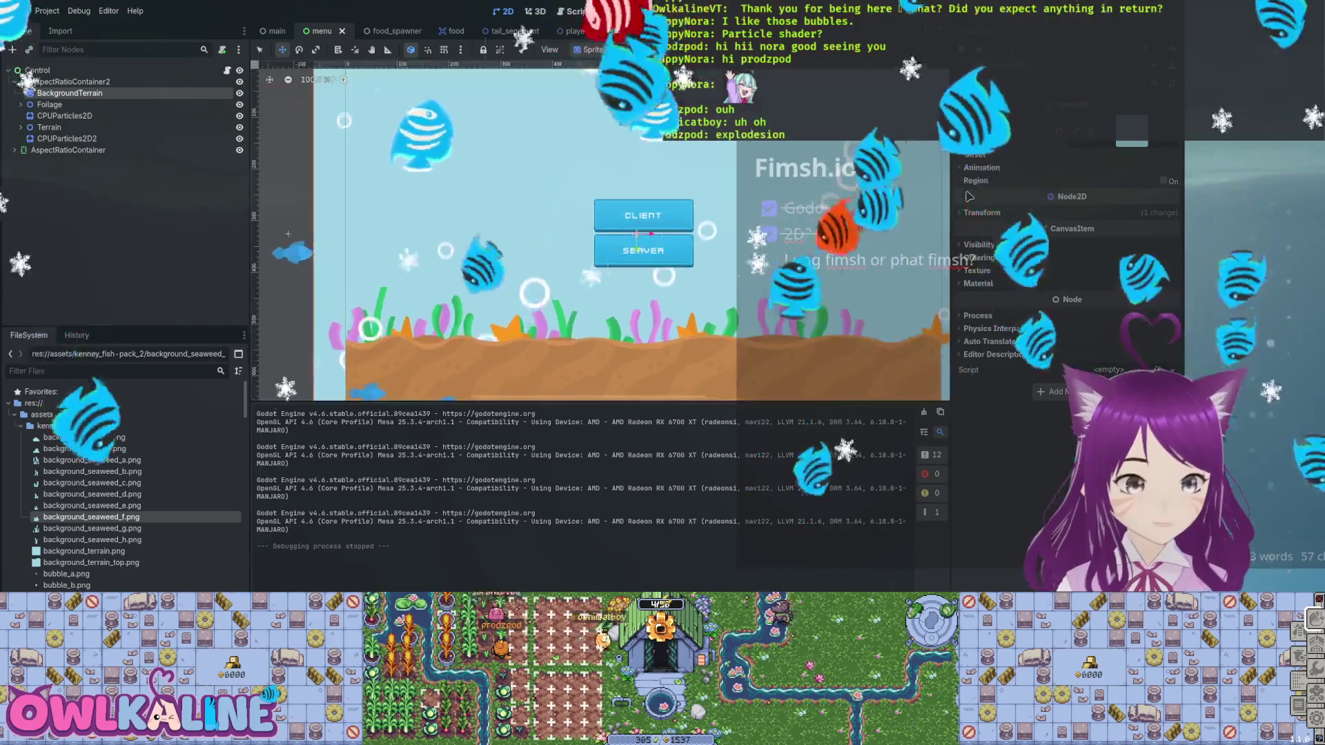
{"action": "scroll", "coordinate": [600, 235], "scroll_direction": "up", "scroll_amount": 1}
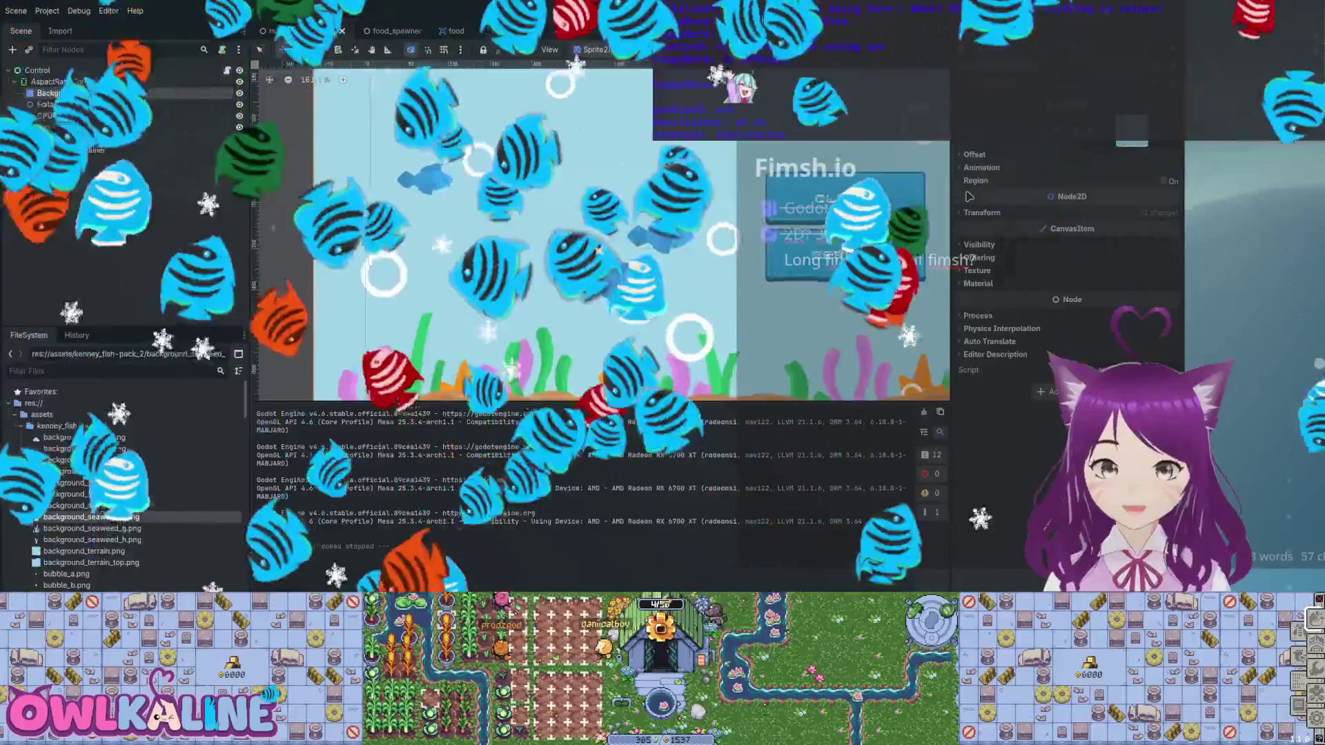
{"action": "scroll", "coordinate": [600, 235], "scroll_direction": "up", "scroll_amount": 1}
{"action": "scroll", "coordinate": [593, 227], "scroll_direction": "down", "scroll_amount": 2}
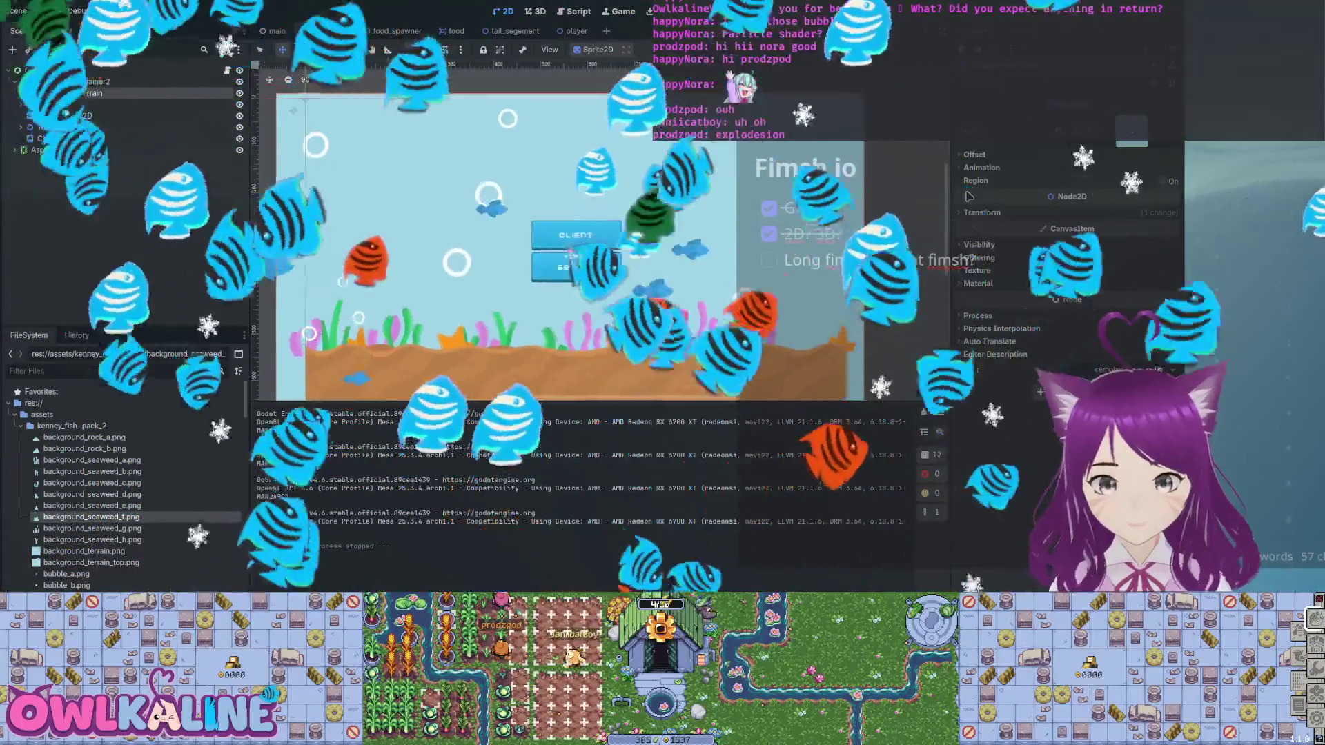
{"action": "scroll", "coordinate": [572, 265], "scroll_direction": "up", "scroll_amount": 1}
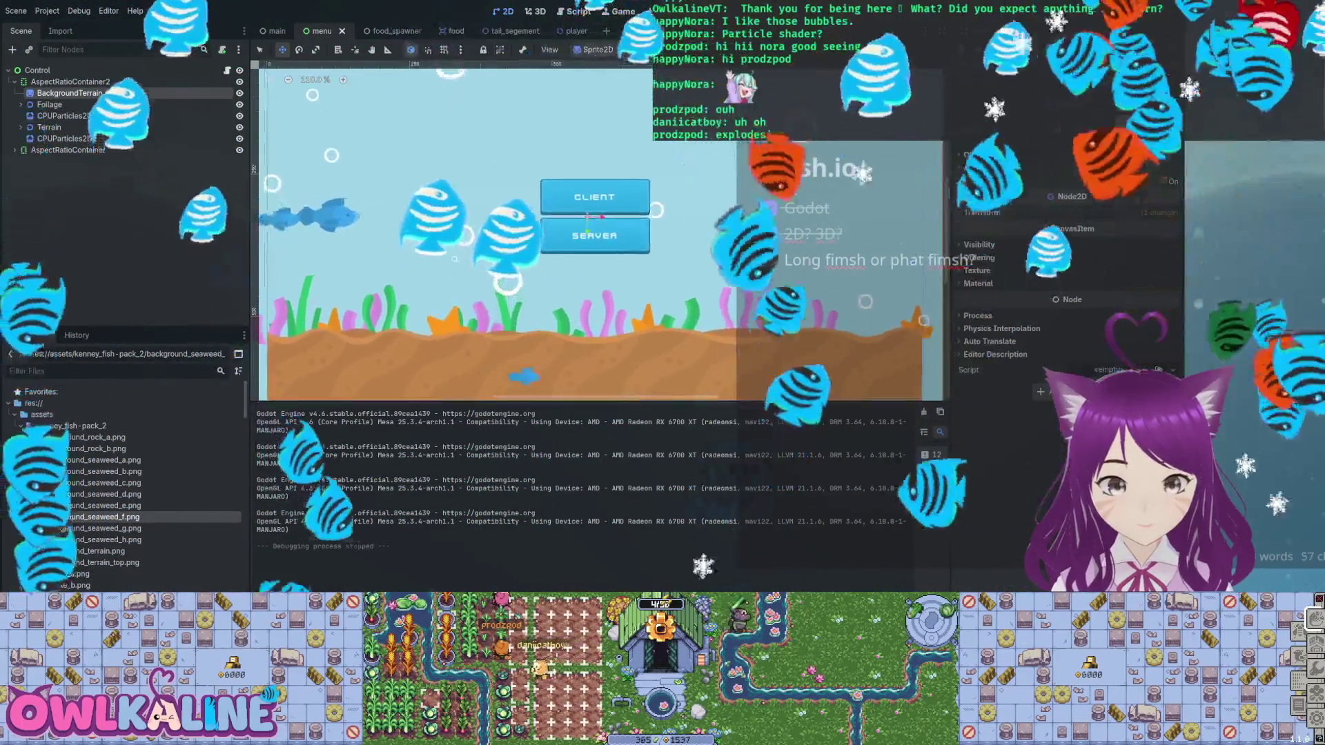
{"action": "scroll", "coordinate": [125, 483], "scroll_direction": "down", "scroll_amount": 3}
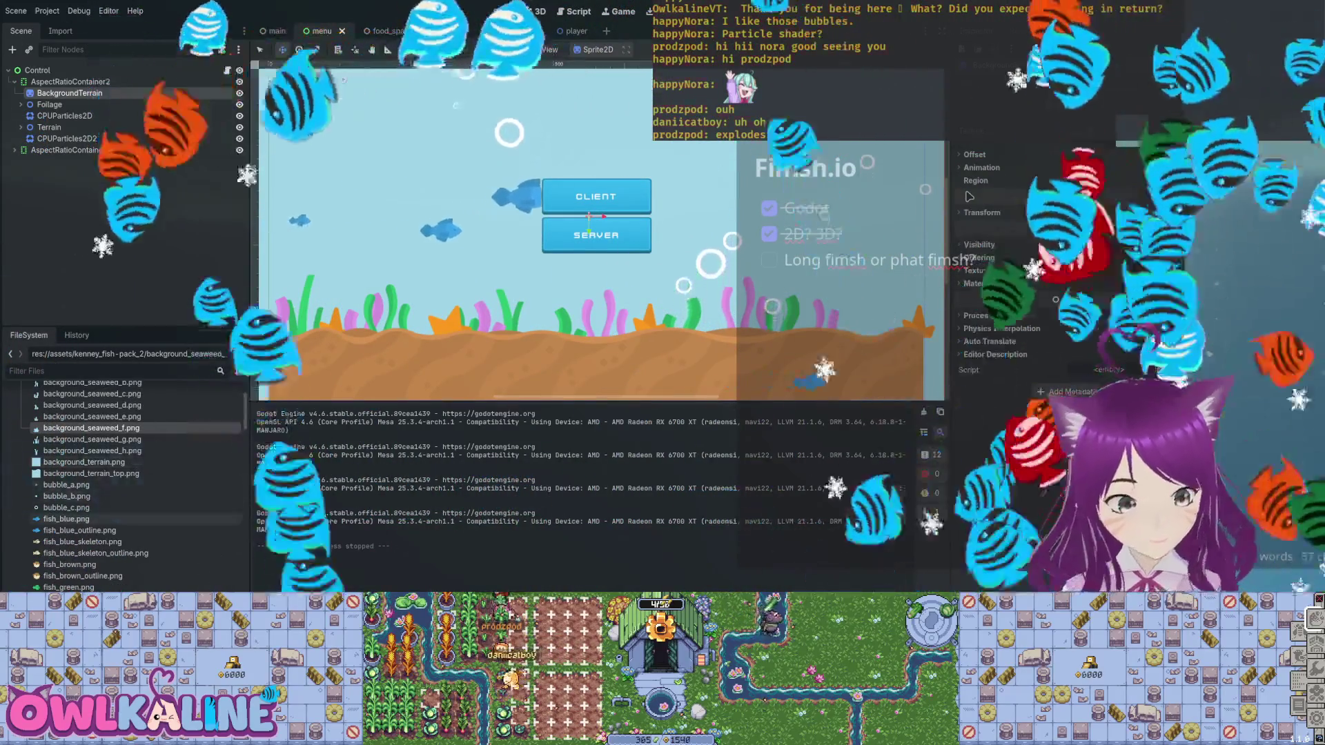
{"action": "scroll", "coordinate": [124, 483], "scroll_direction": "down", "scroll_amount": 2}
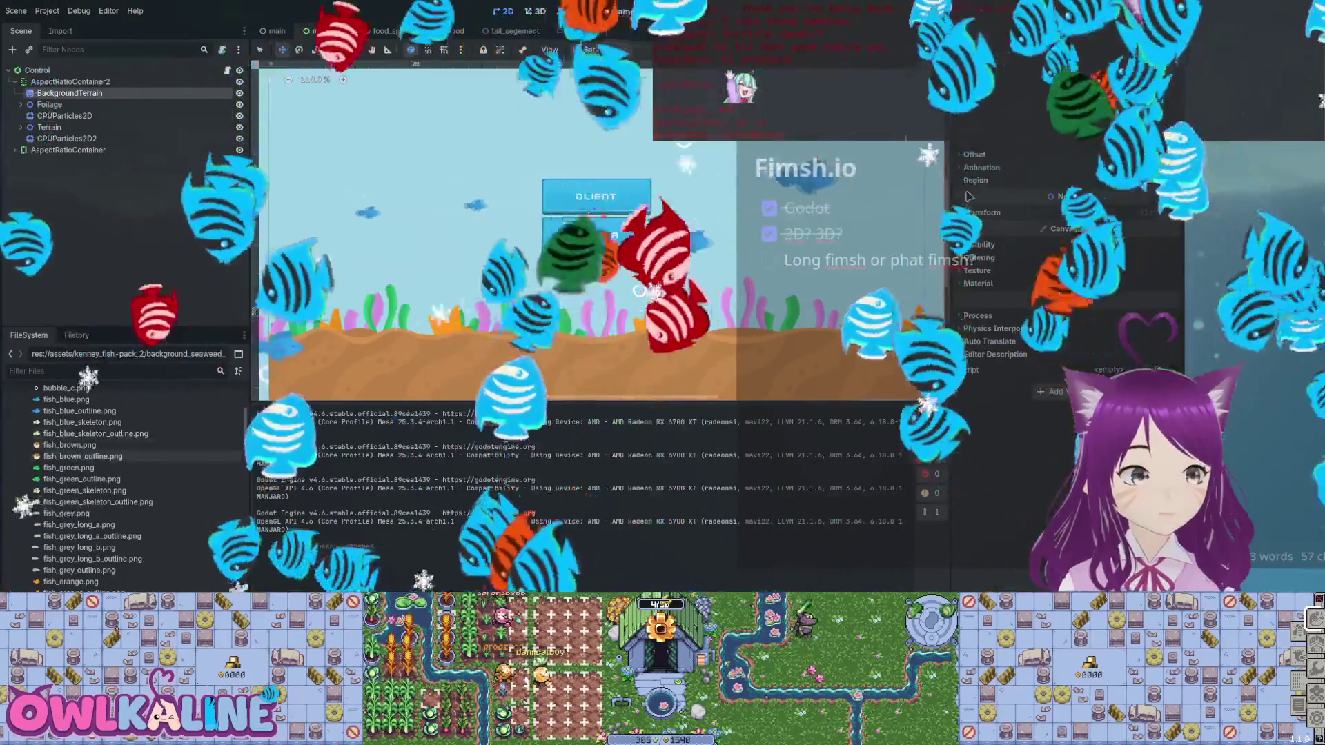
{"action": "scroll", "coordinate": [124, 483], "scroll_direction": "up", "scroll_amount": 3}
{"action": "mouse_move", "coordinate": [92, 405]}
{"action": "left_mouse_down"}
{"action": "mouse_move", "coordinate": [276, 310]}
{"action": "mouse_move", "coordinate": [436, 269]}
{"action": "left_mouse_up"}
{"action": "key", "text": "Escape"}
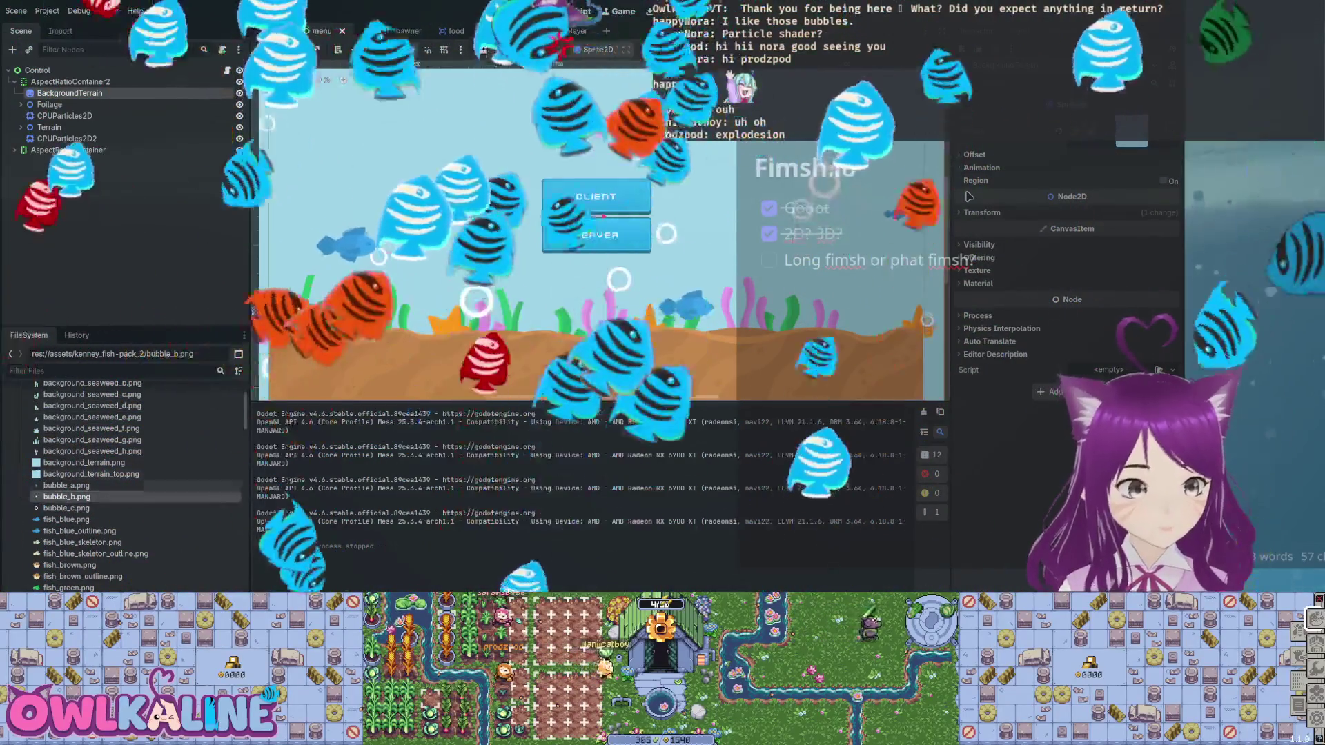
{"action": "key", "text": "Down"}
{"action": "key", "text": "Down"}
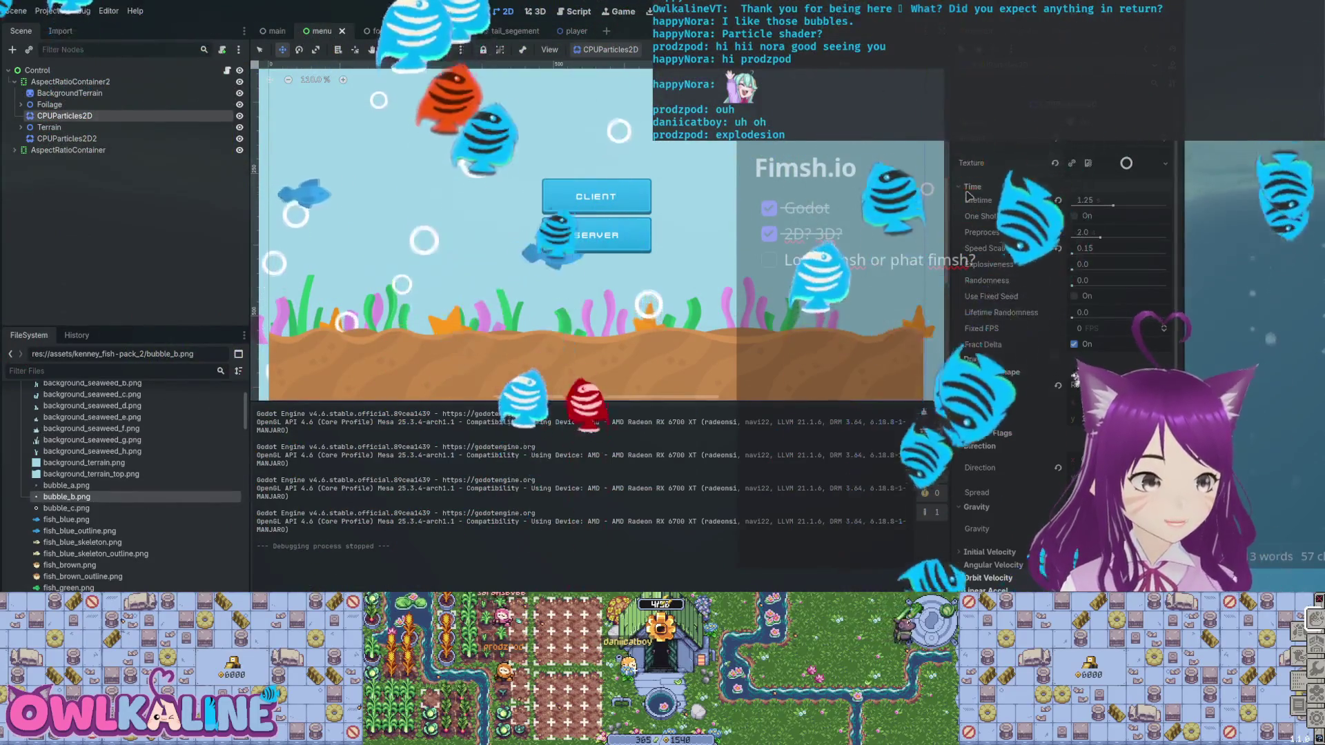
Duplicate the bubble emitter twice, giving the copies the bubble_b.png and bubble_a.png textures.
{"action": "key", "text": "ctrl+d"}
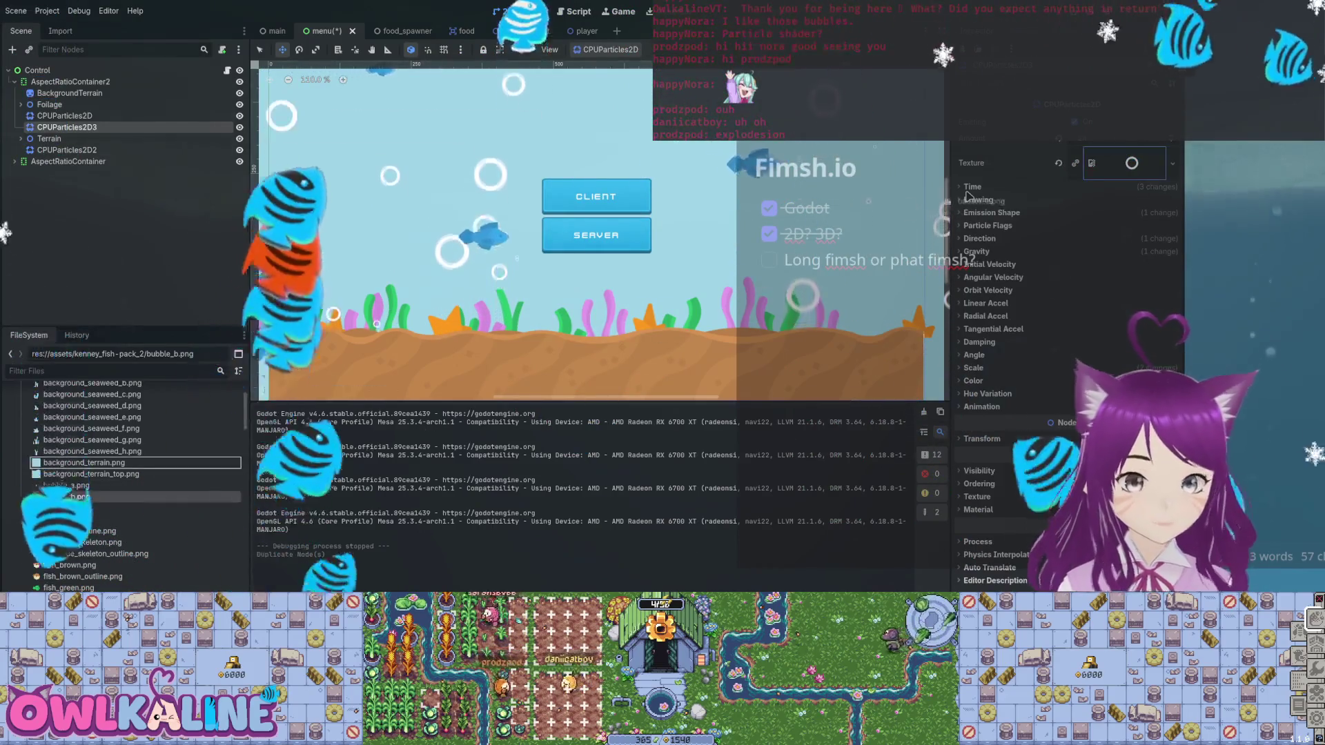
{"action": "left_click_drag", "start_coordinate": [1131, 165], "coordinate": [1132, 165]}
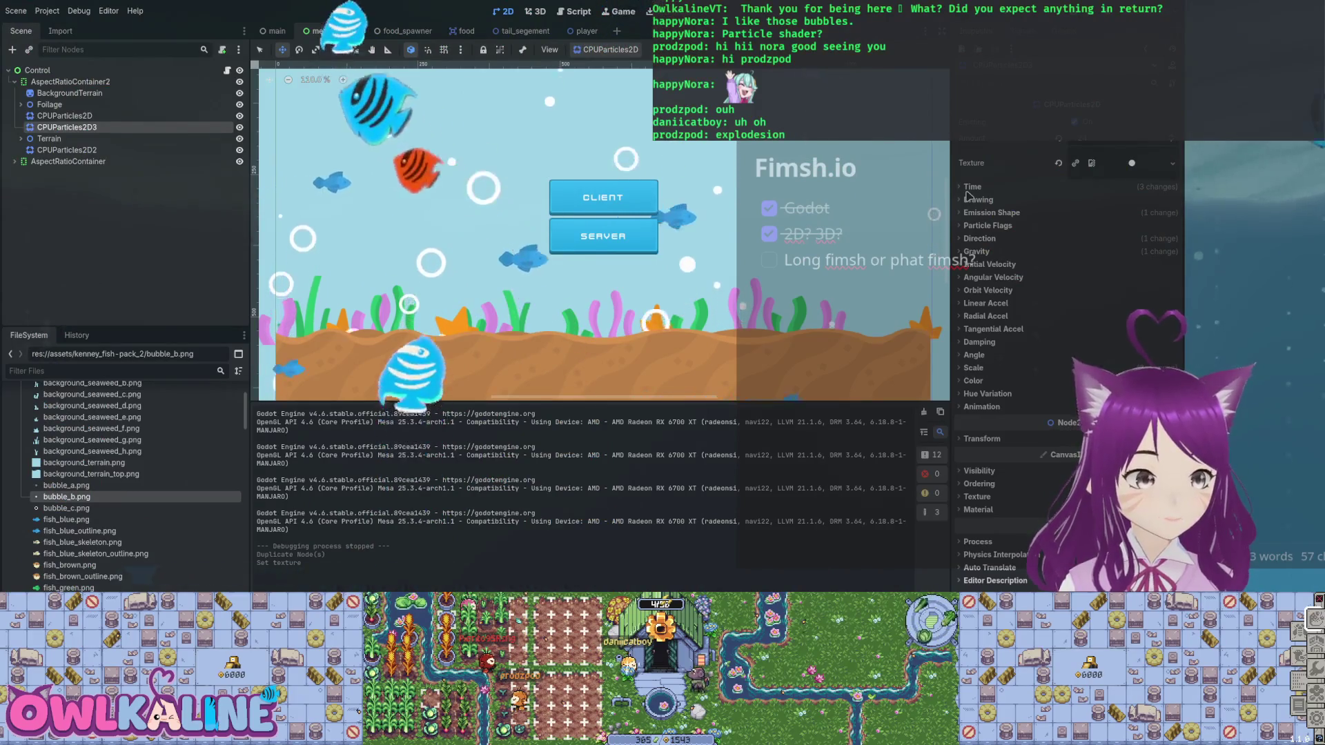
{"action": "key", "text": "ctrl+d"}
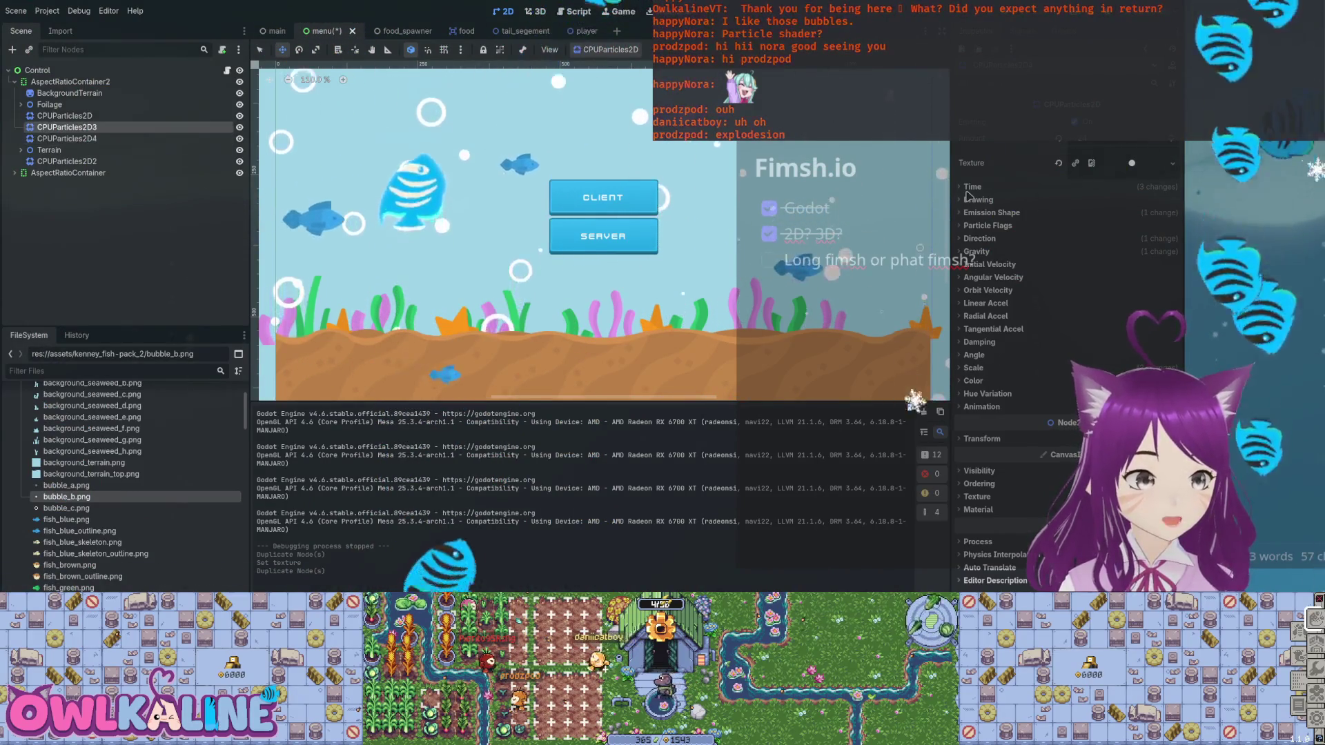
{"action": "left_click", "coordinate": [67, 138]}
{"action": "mouse_move", "coordinate": [66, 485]}
{"action": "left_mouse_down"}
{"action": "mouse_move", "coordinate": [235, 453]}
{"action": "mouse_move", "coordinate": [1125, 162]}
{"action": "left_mouse_up"}
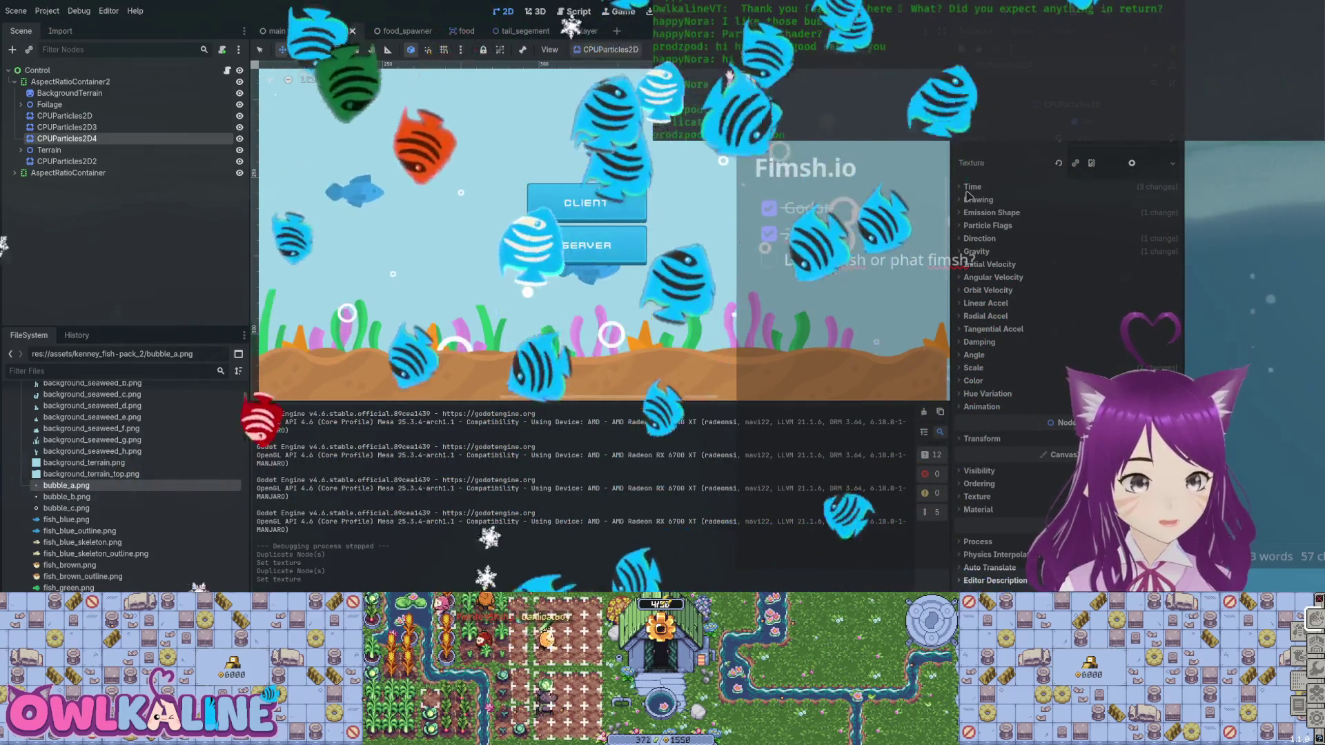
{"action": "key", "text": "Up"}
{"action": "key", "text": "Up"}
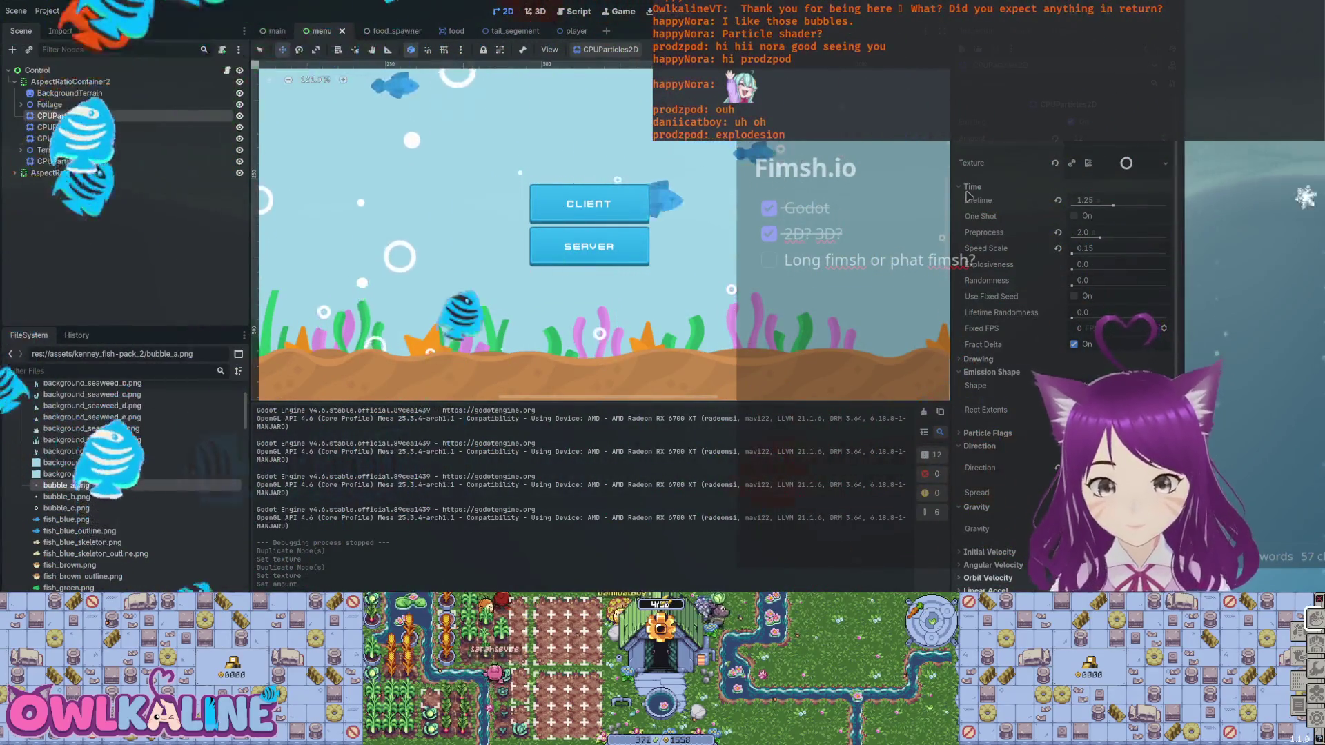
Zoom out to frame the whole menu, then cycle past food_spawner and tail_segement to the player scene.
{"action": "key", "text": "ctrl+minus"}
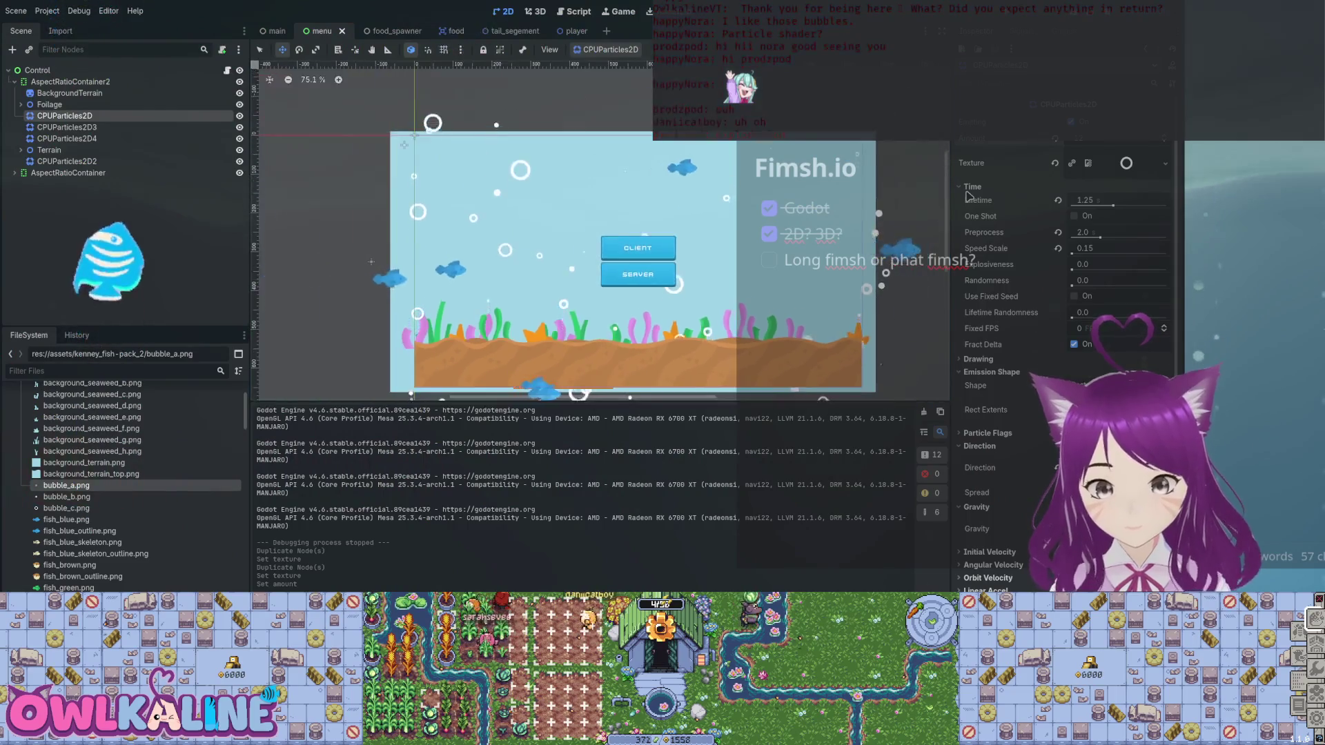
{"action": "key", "text": "f"}
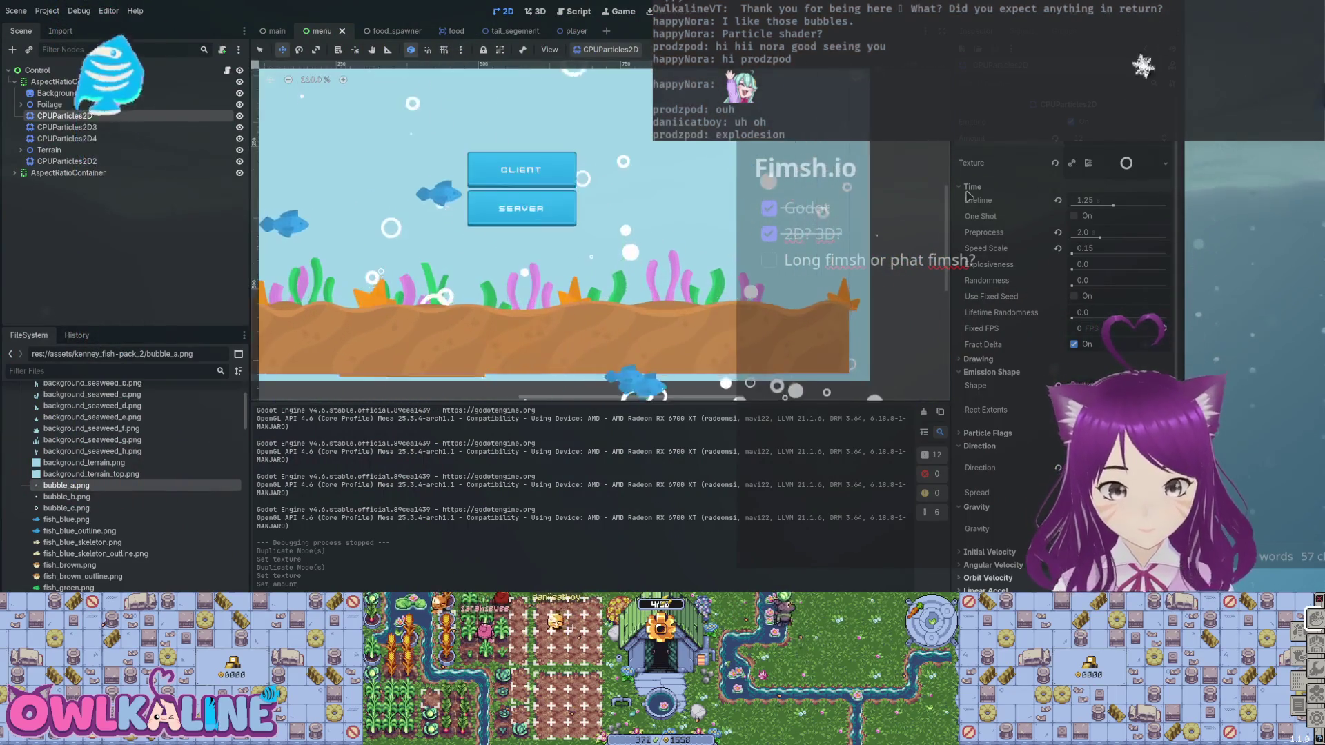
{"action": "key", "text": "ctrl+minus"}
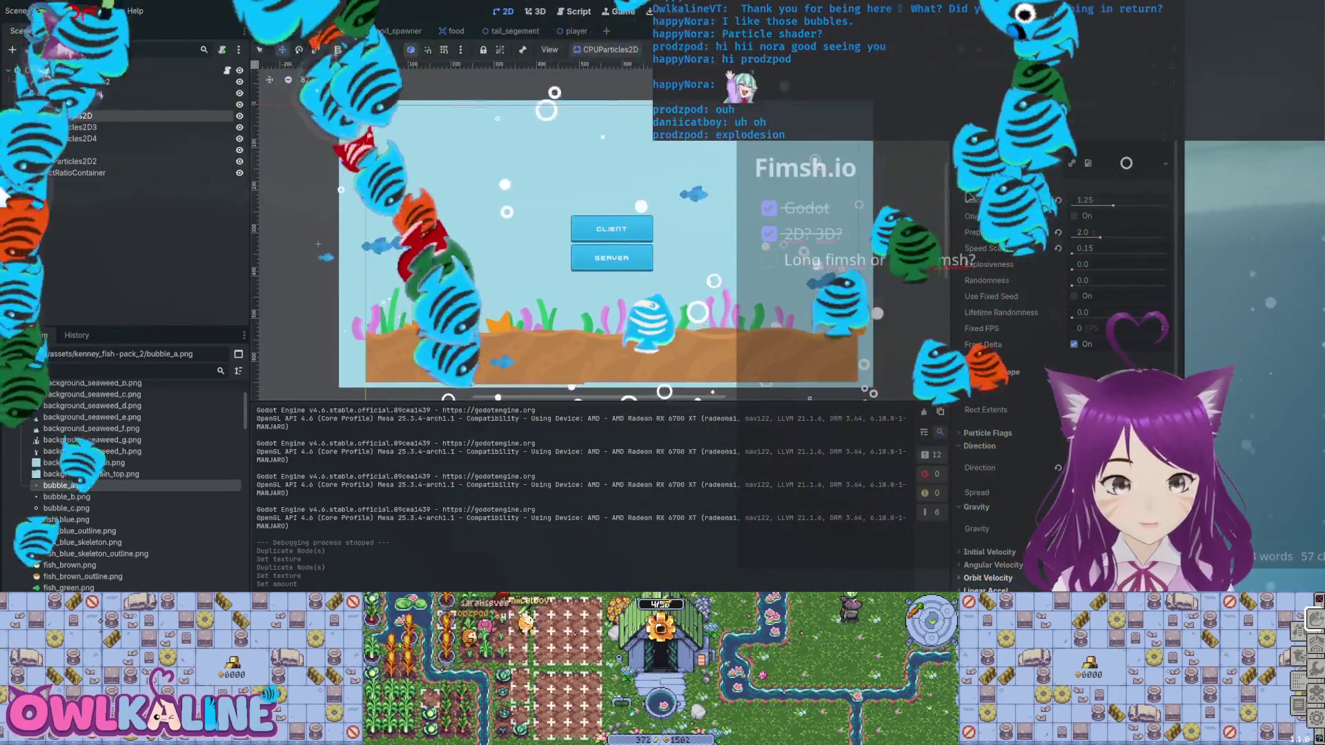
{"action": "key", "text": "ctrl+Tab"}
{"action": "key", "text": "ctrl+Tab"}
{"action": "key", "text": "ctrl+Tab"}
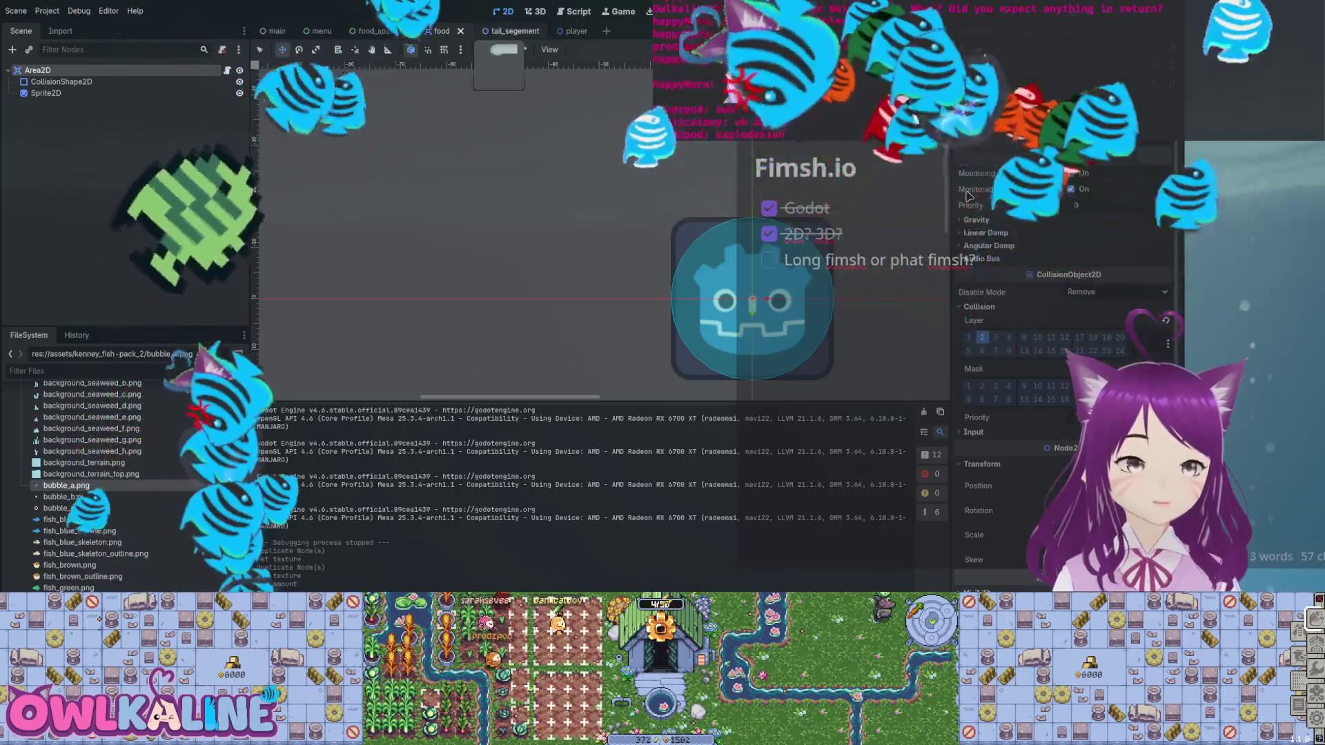
{"action": "key", "text": "ctrl+Tab"}
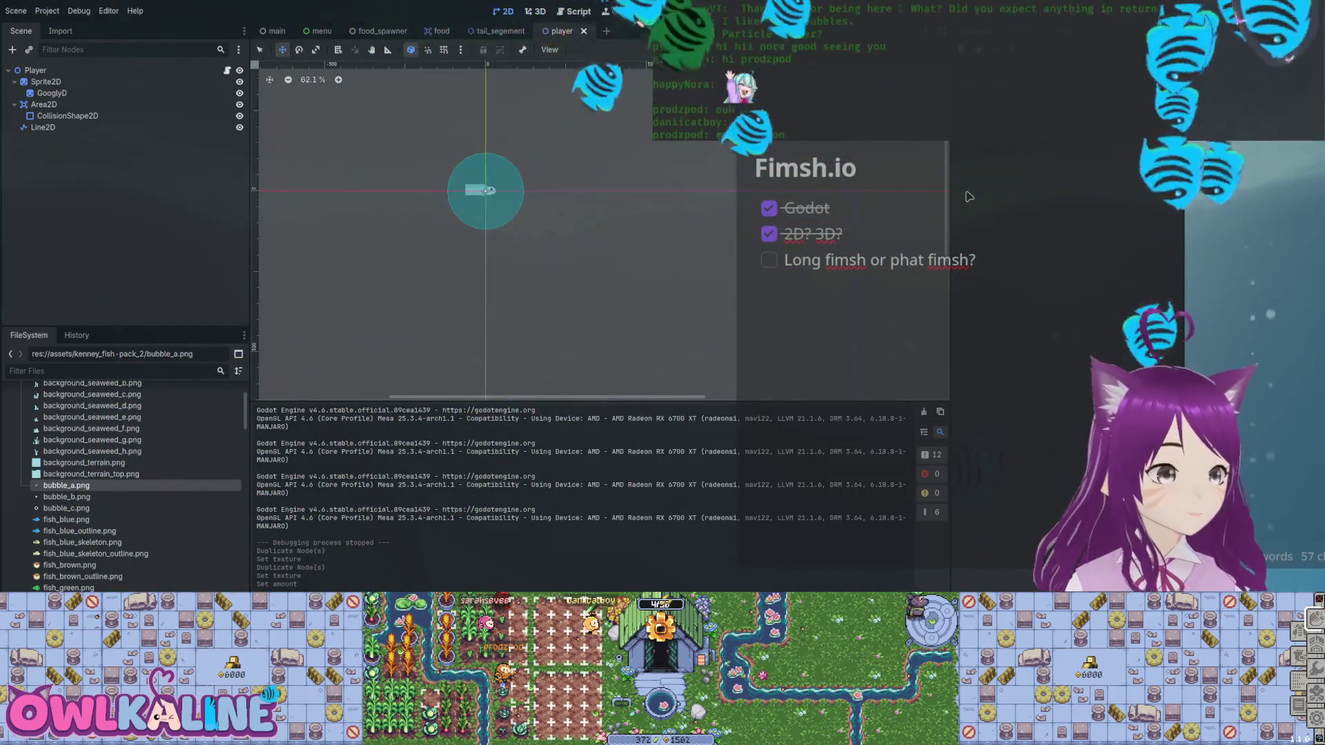
{"action": "key", "text": "ctrl+Tab"}
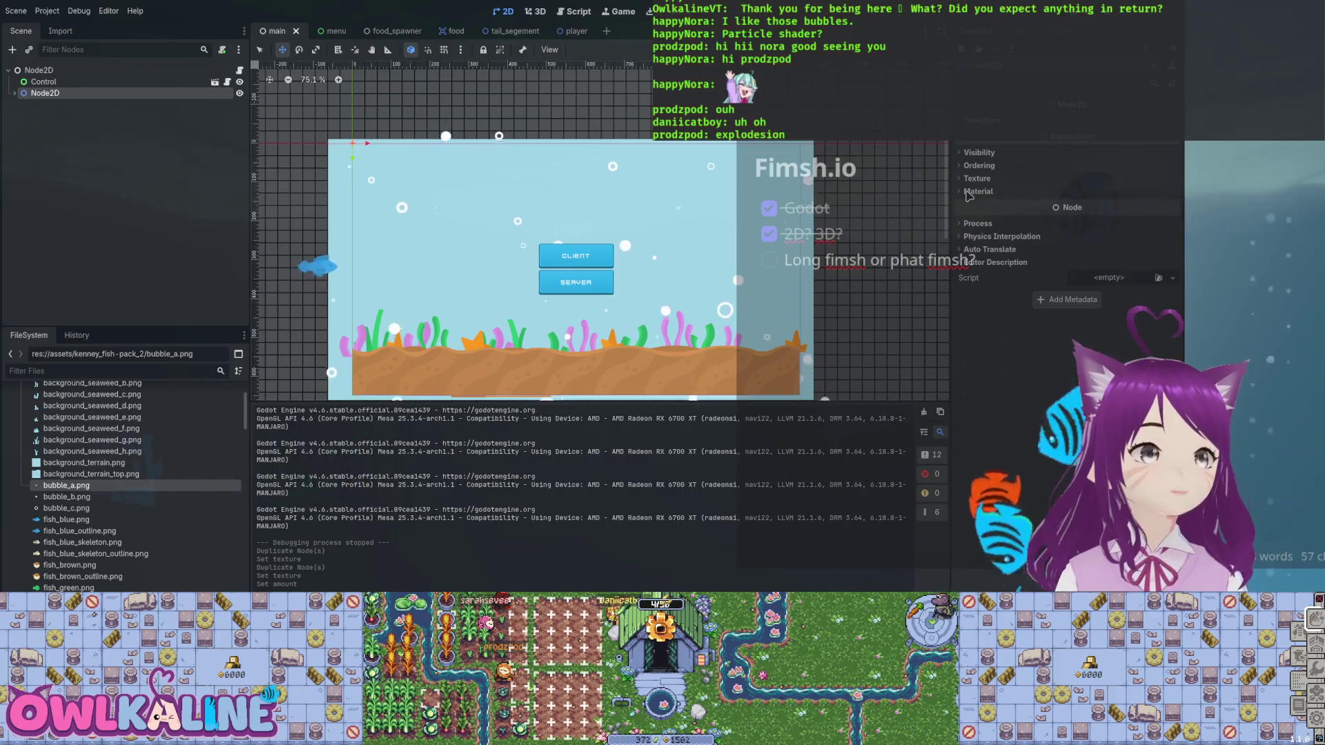
Run the project to preview the bubbly seabed menu, stop it, and pan around the main scene.
{"action": "key", "text": "F5"}
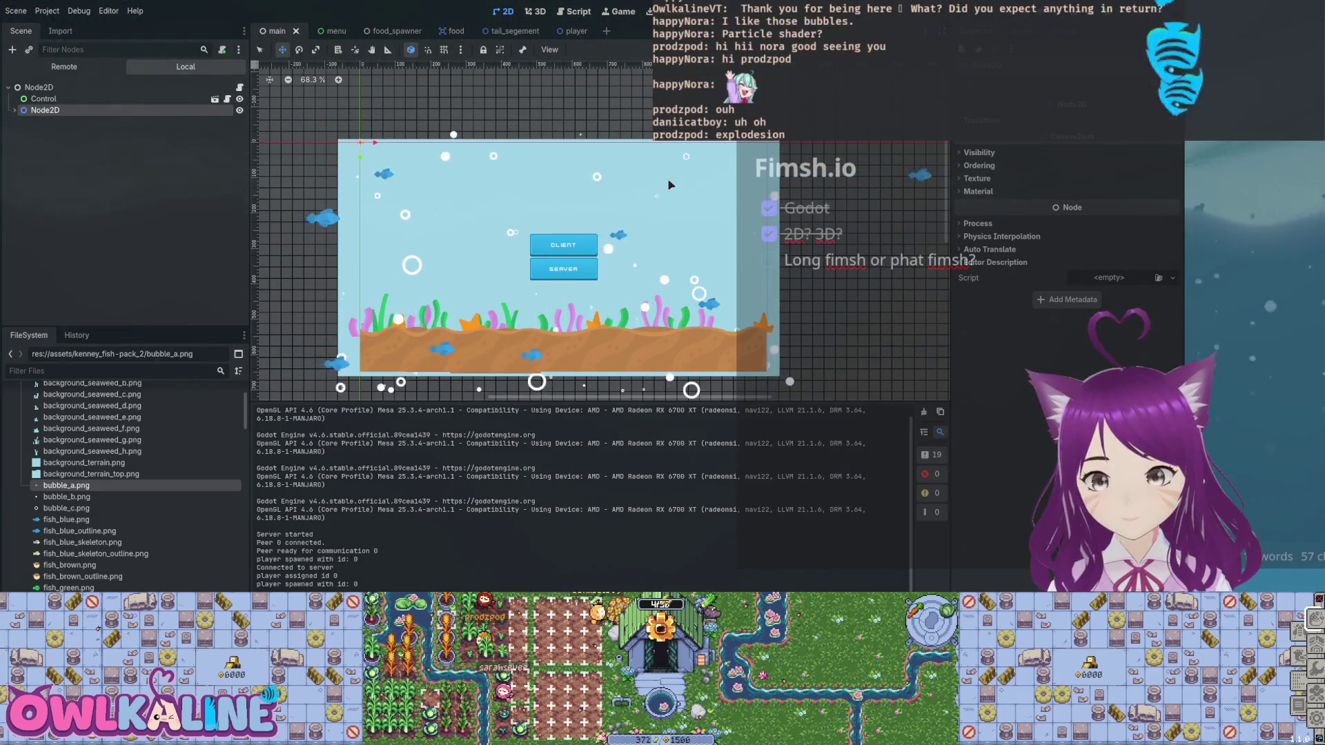
{"action": "key", "text": "F8"}
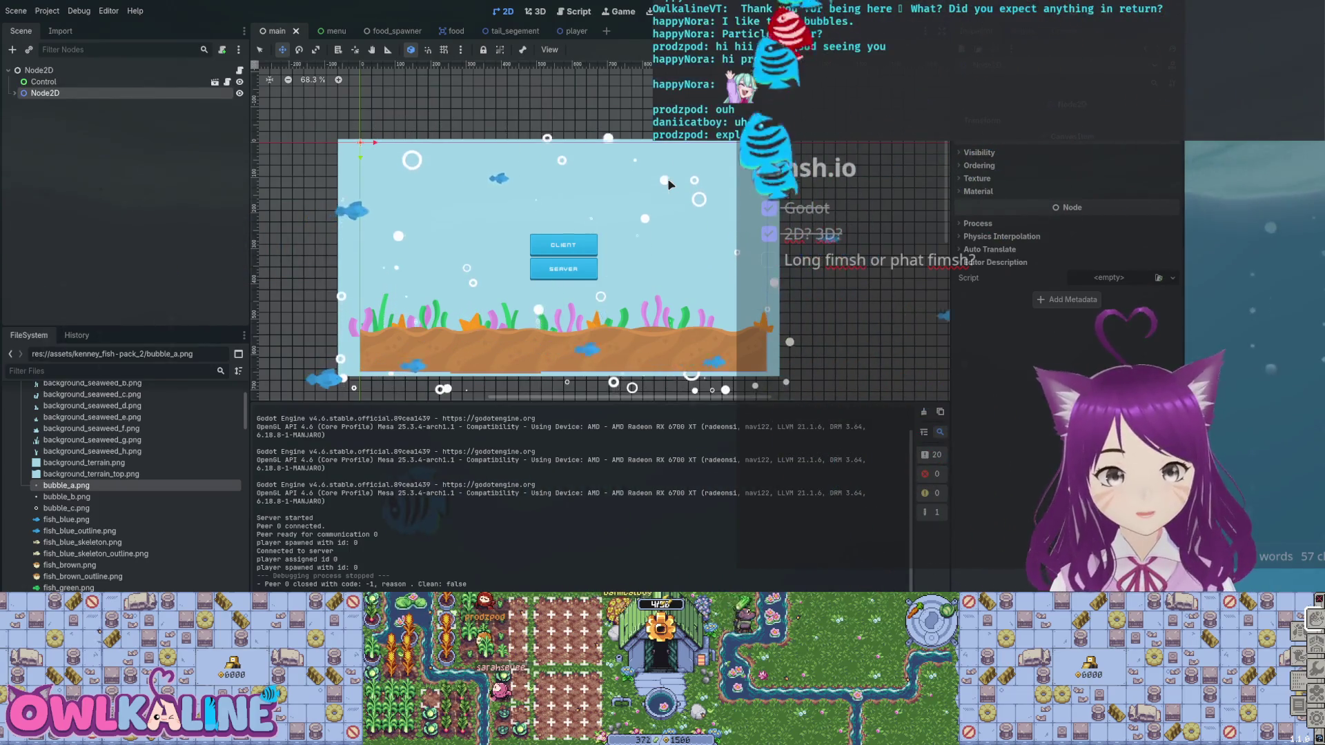
{"action": "scroll", "coordinate": [669, 185], "scroll_direction": "up", "scroll_amount": 3}
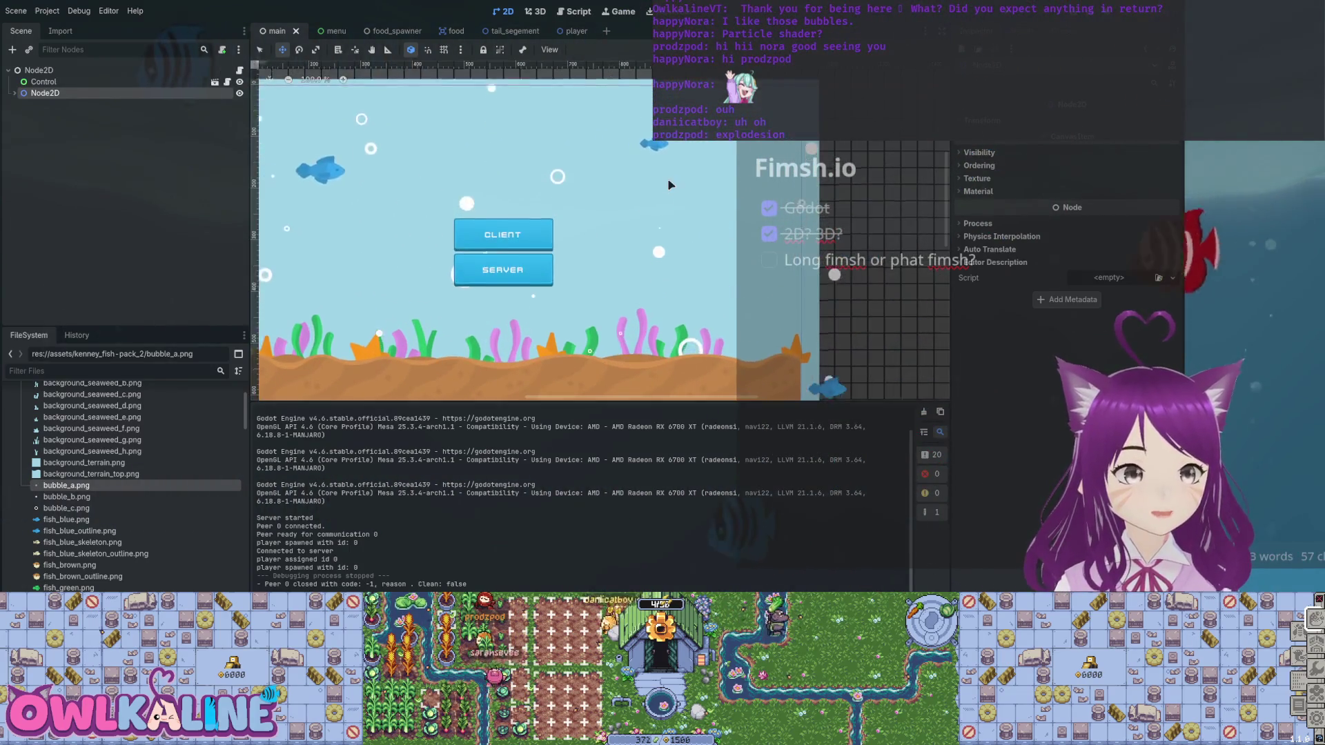
{"action": "scroll", "coordinate": [669, 184], "scroll_direction": "left", "scroll_amount": 3}
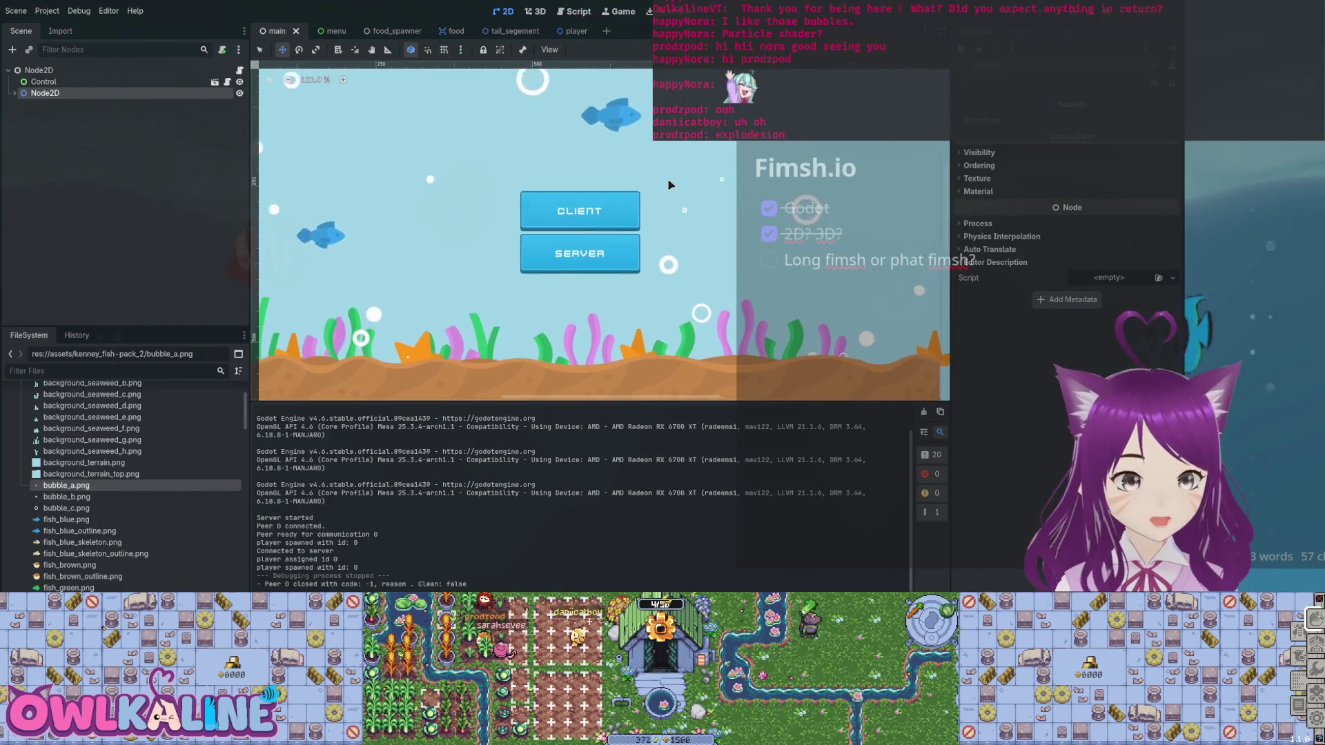
{"action": "scroll", "coordinate": [668, 185], "scroll_direction": "up", "scroll_amount": 1}
{"action": "scroll", "coordinate": [668, 185], "scroll_direction": "left", "scroll_amount": 2}
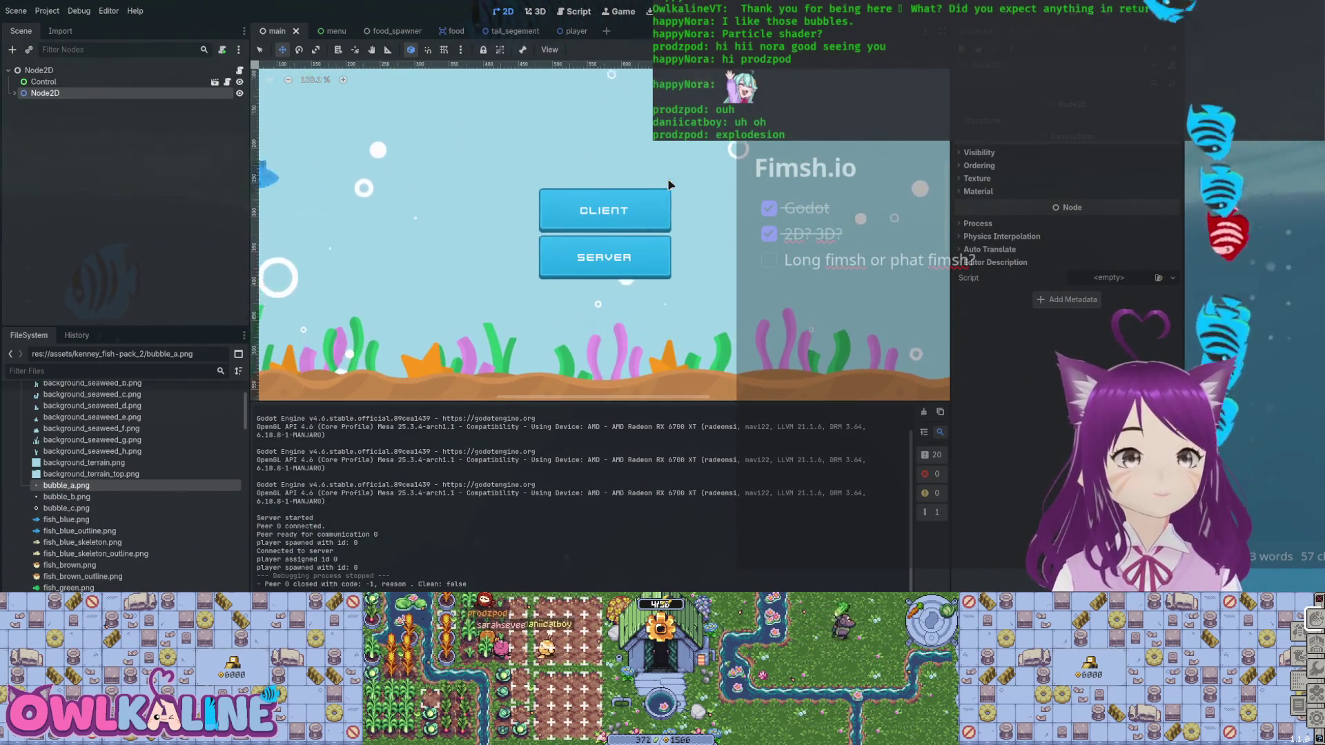
{"action": "scroll", "coordinate": [669, 184], "scroll_direction": "right", "scroll_amount": 1}
{"action": "scroll", "coordinate": [668, 185], "scroll_direction": "down", "scroll_amount": 1}
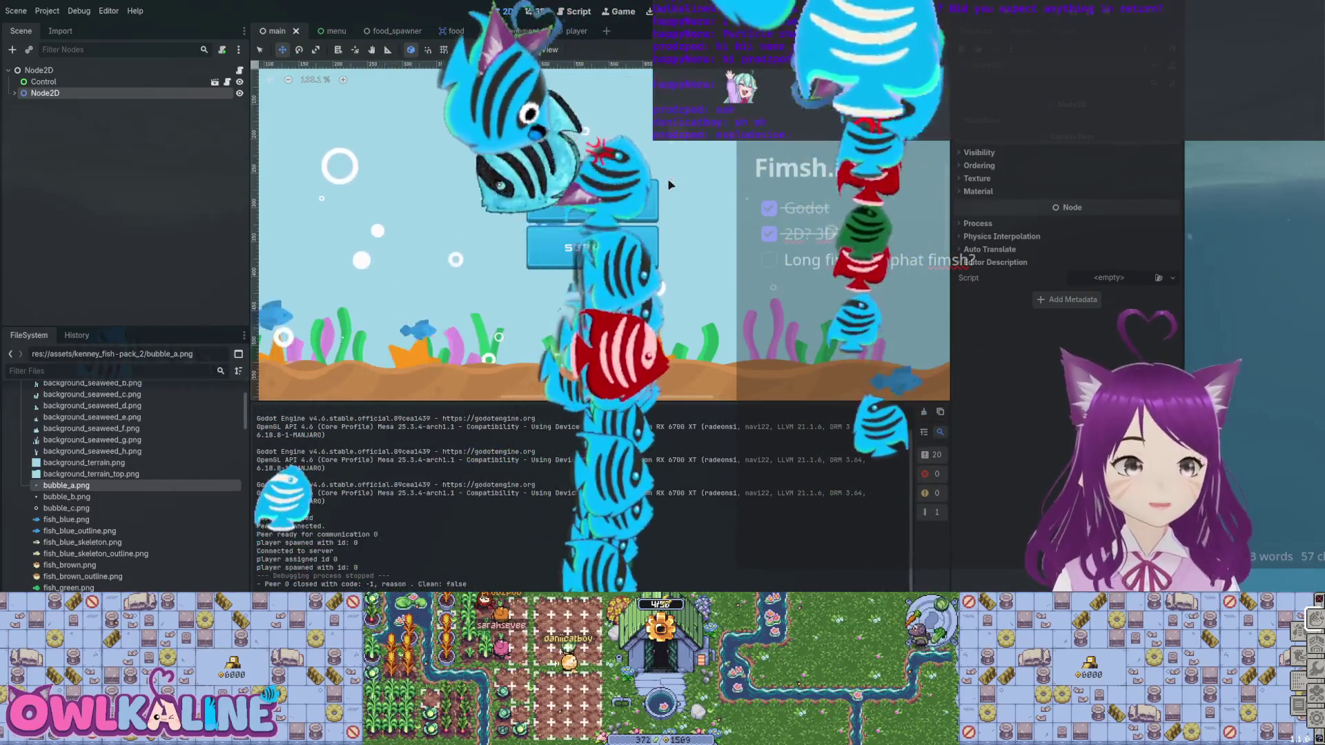
{"action": "scroll", "coordinate": [668, 185], "scroll_direction": "down", "scroll_amount": 1}
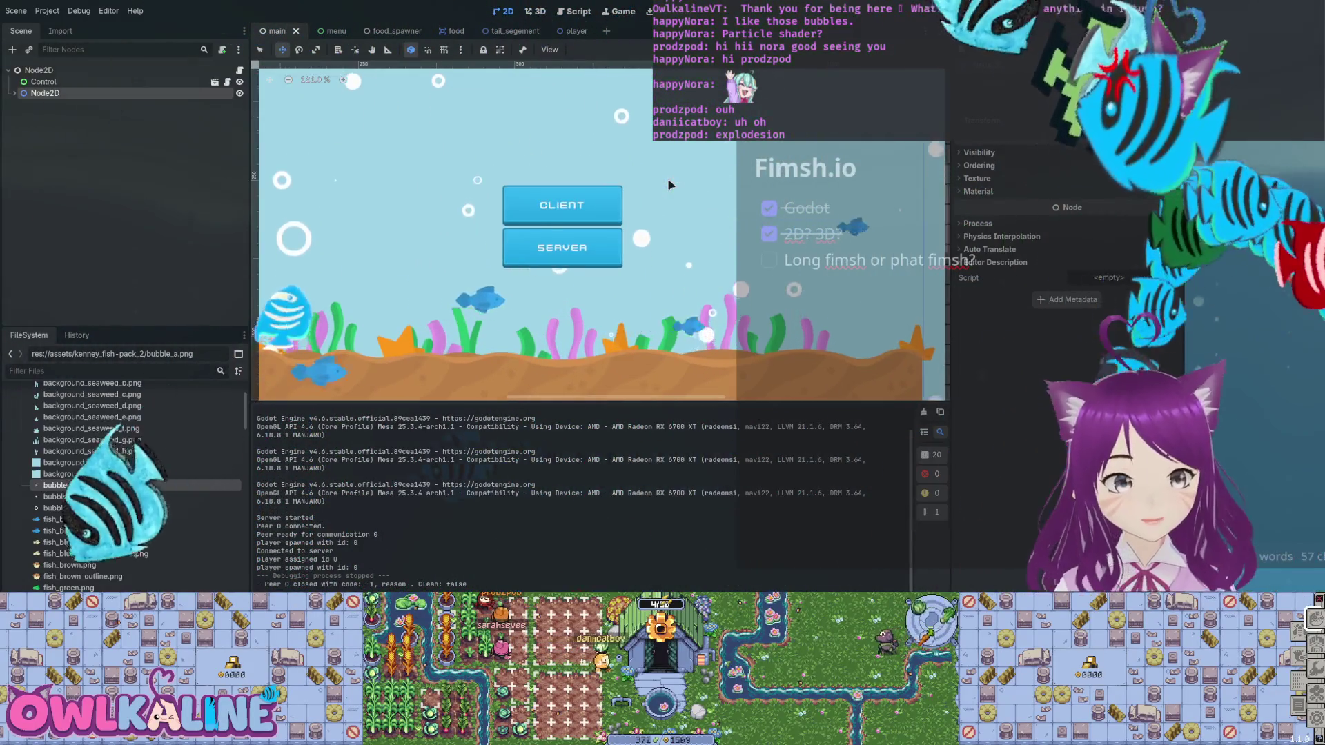